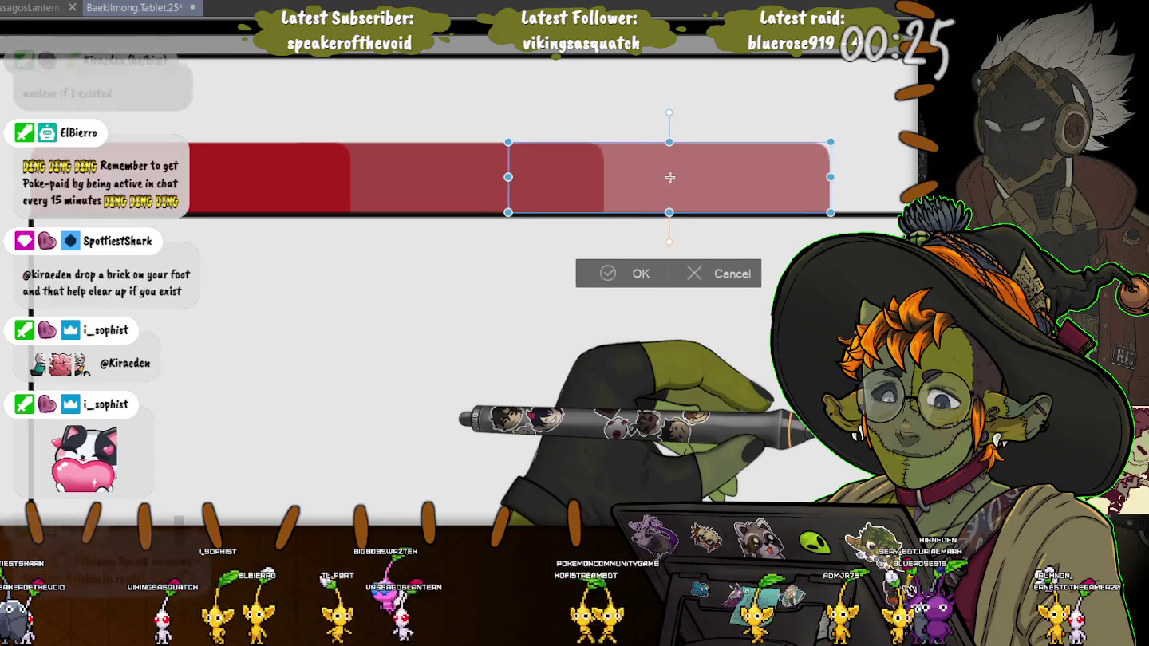
# Shift the lighter red block about 9 pixels right in the tab bar and commit the move
pyautogui.moveTo(665, 177); pyautogui.dragTo(673, 176)
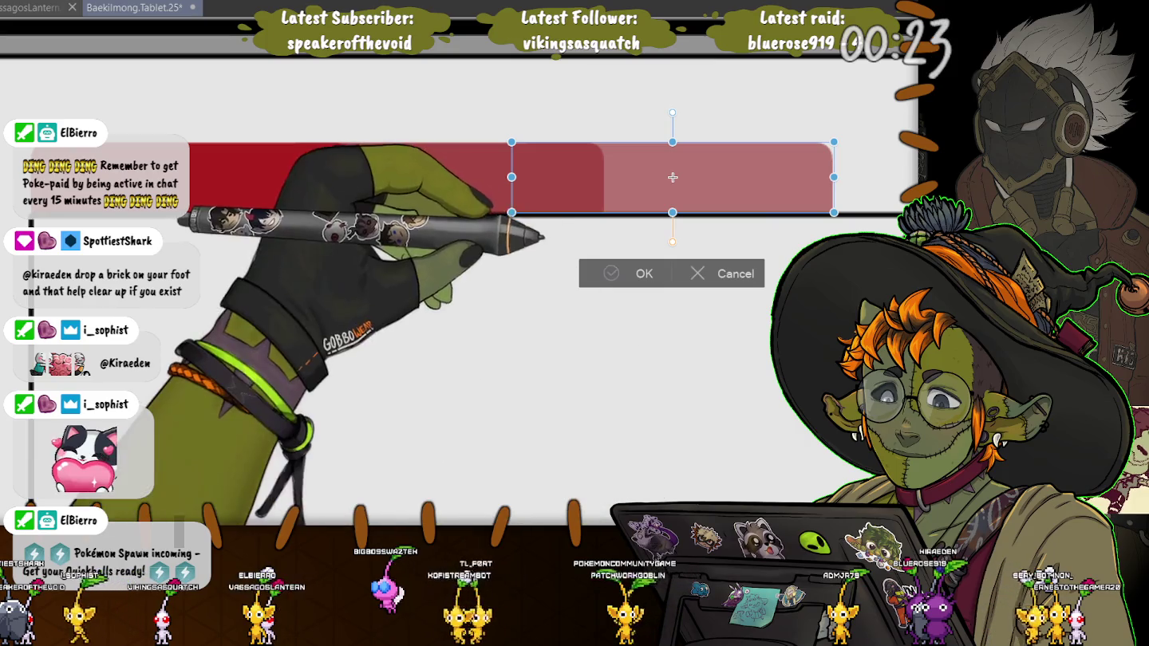
pyautogui.press('Return')
pyautogui.scroll(-3, 231, 292)
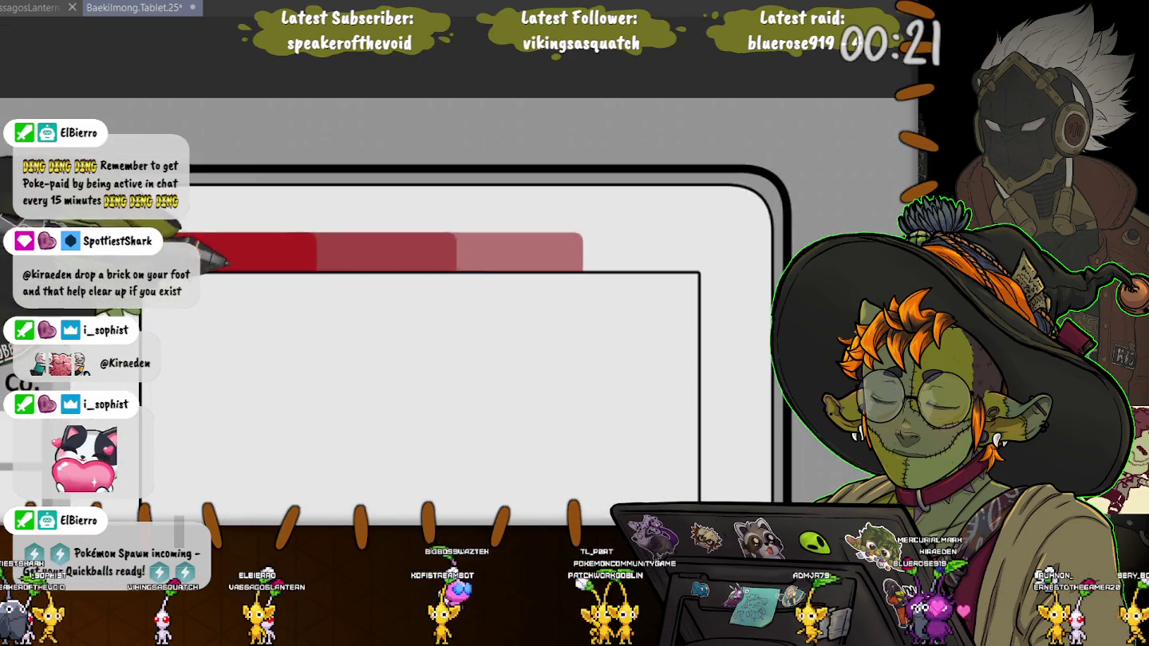
pyautogui.scroll(-3, 231, 293)
pyautogui.scroll(1, 89, 231)
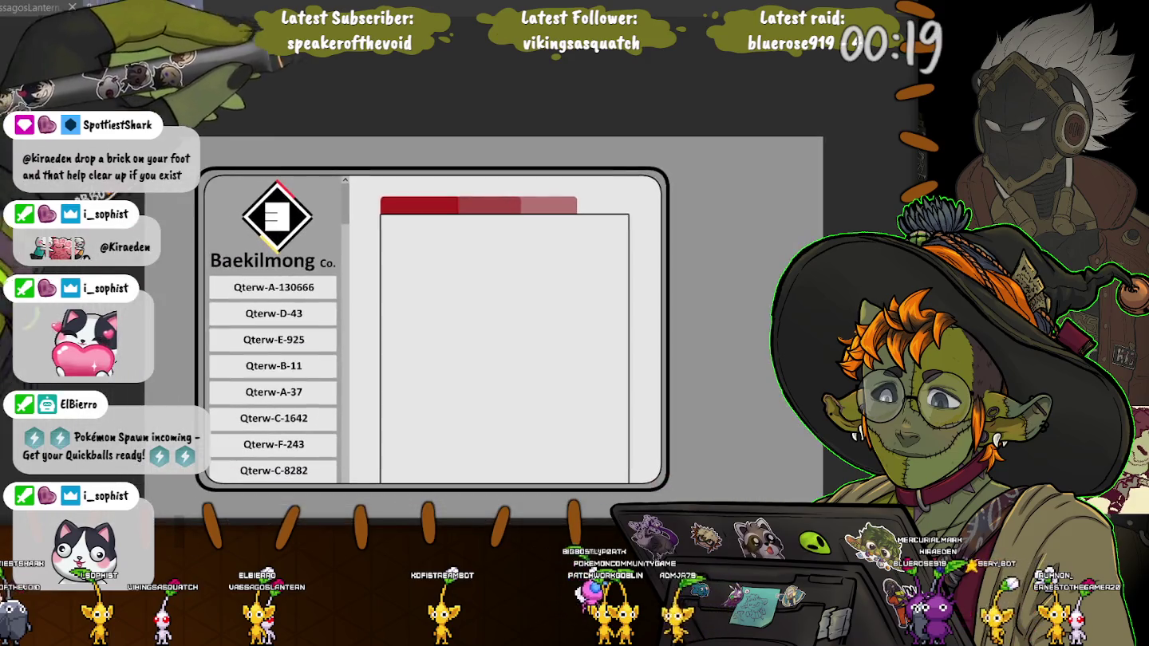
pyautogui.scroll(1, 88, 232)
pyautogui.scroll(1, 88, 231)
pyautogui.scroll(1, 88, 231)
pyautogui.scroll(1, 581, 397)
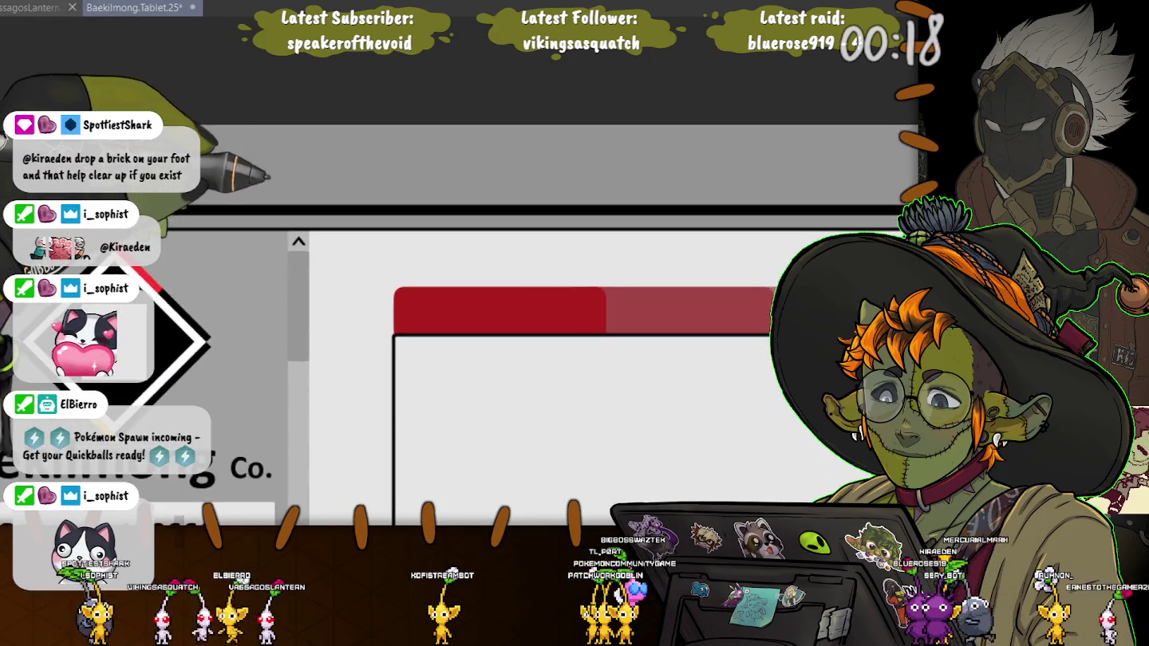
pyautogui.scroll(-2, 581, 397)
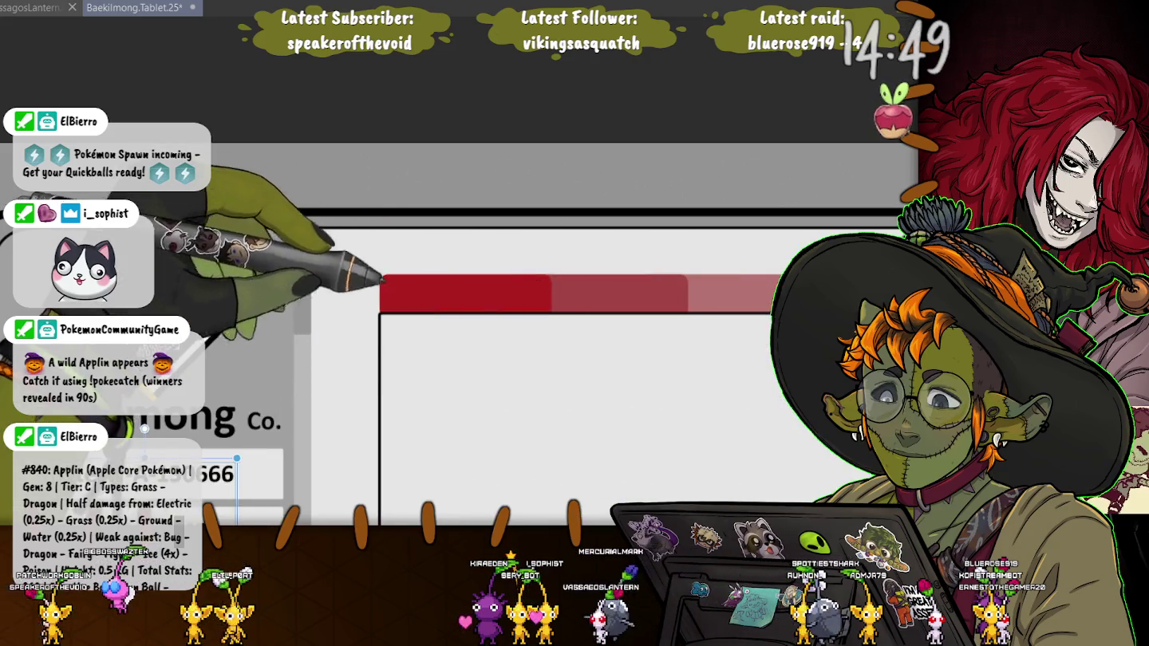
pyautogui.click(199, 479)
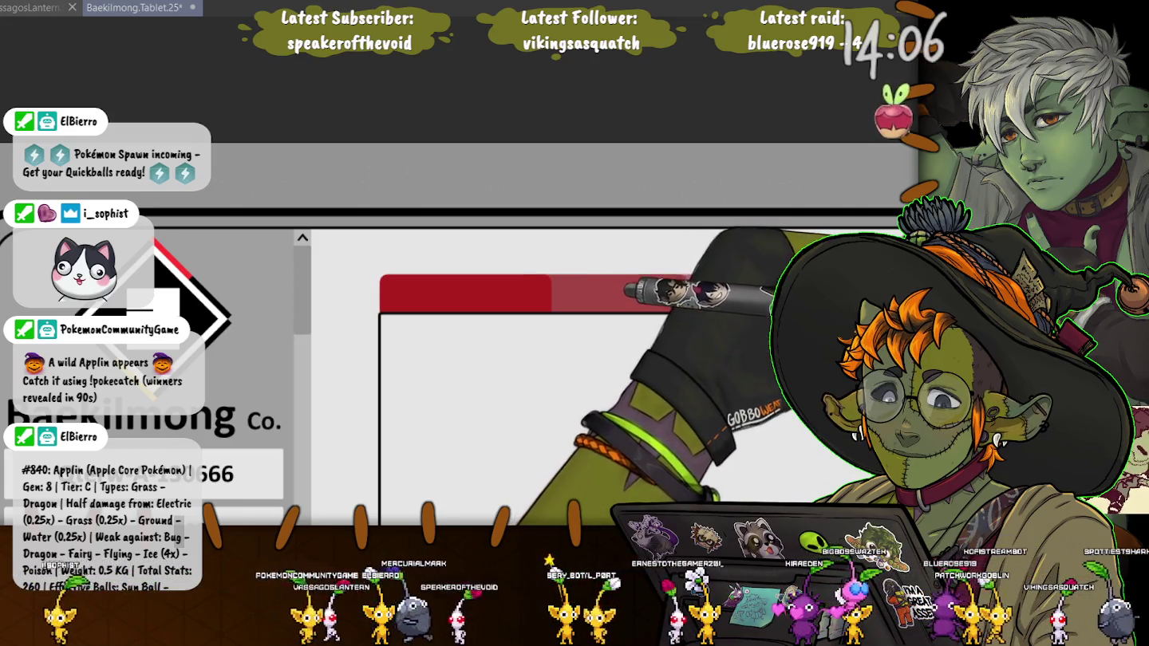
pyautogui.click(159, 415)
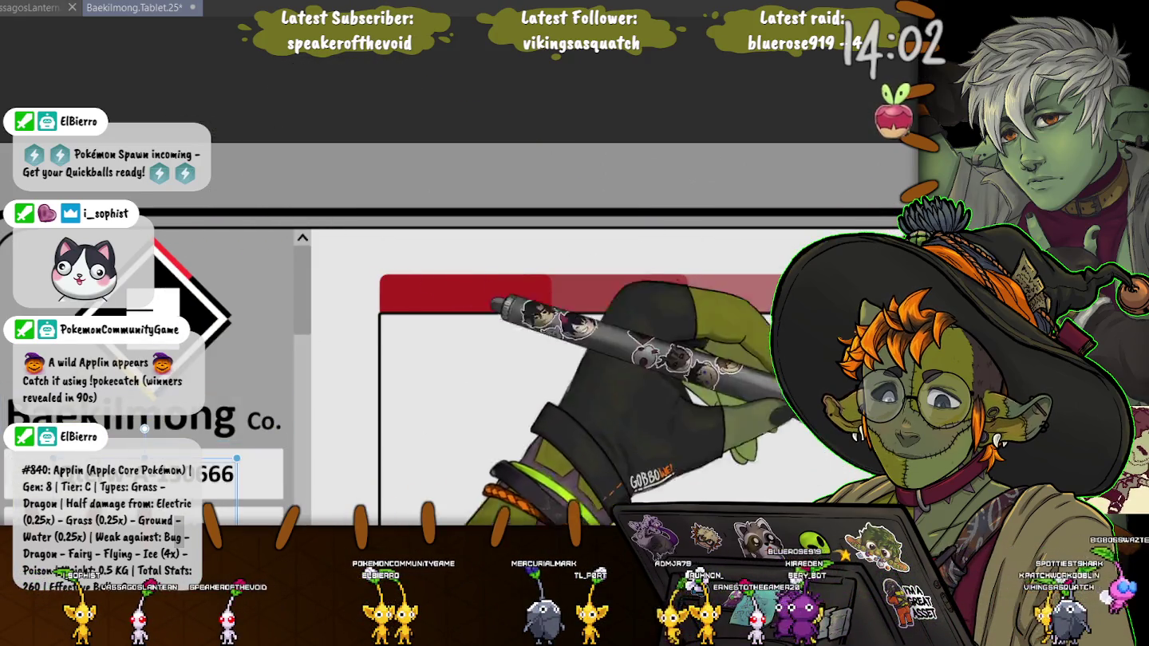
pyautogui.click(192, 475)
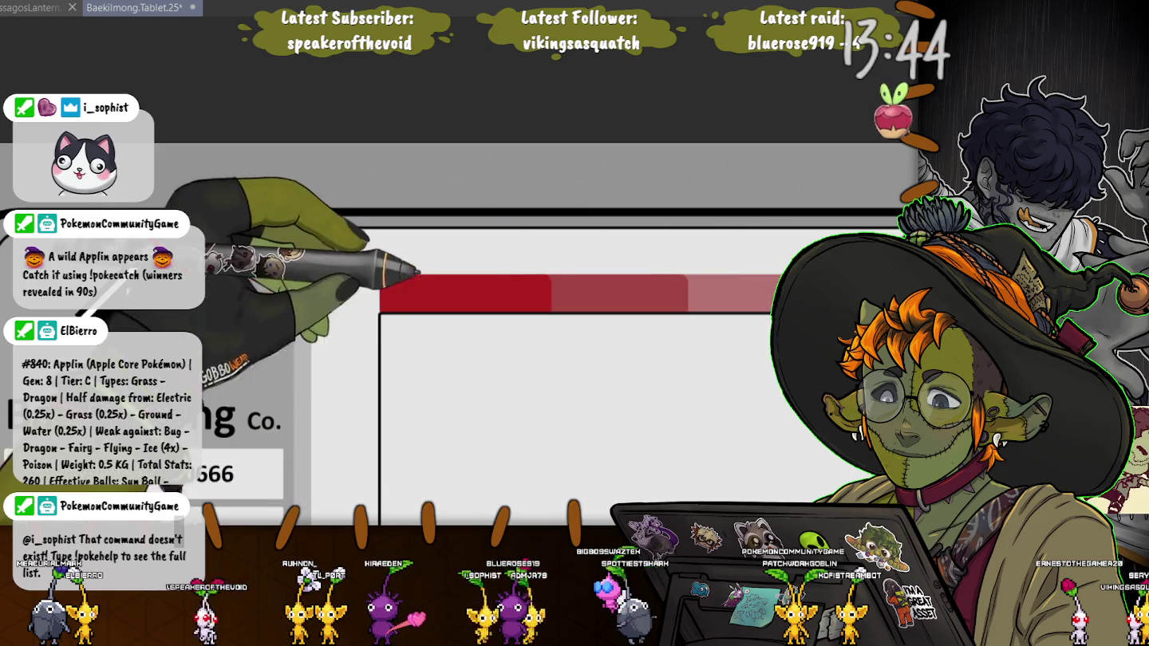
# Undo the stray stroke, then rotate Qterw-A-130666 horizontal and place it on the first red tab
pyautogui.moveTo(328, 475); pyautogui.dragTo(537, 363)
pyautogui.hotkey('ctrl', 'z')
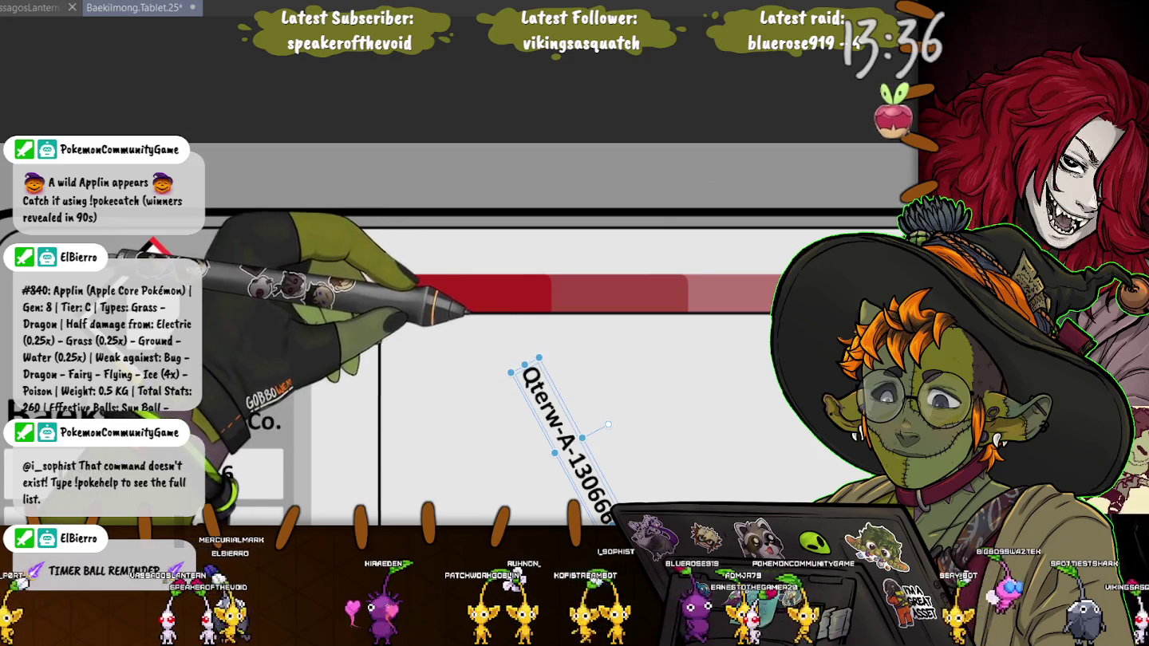
pyautogui.moveTo(607, 424); pyautogui.dragTo(568, 399)
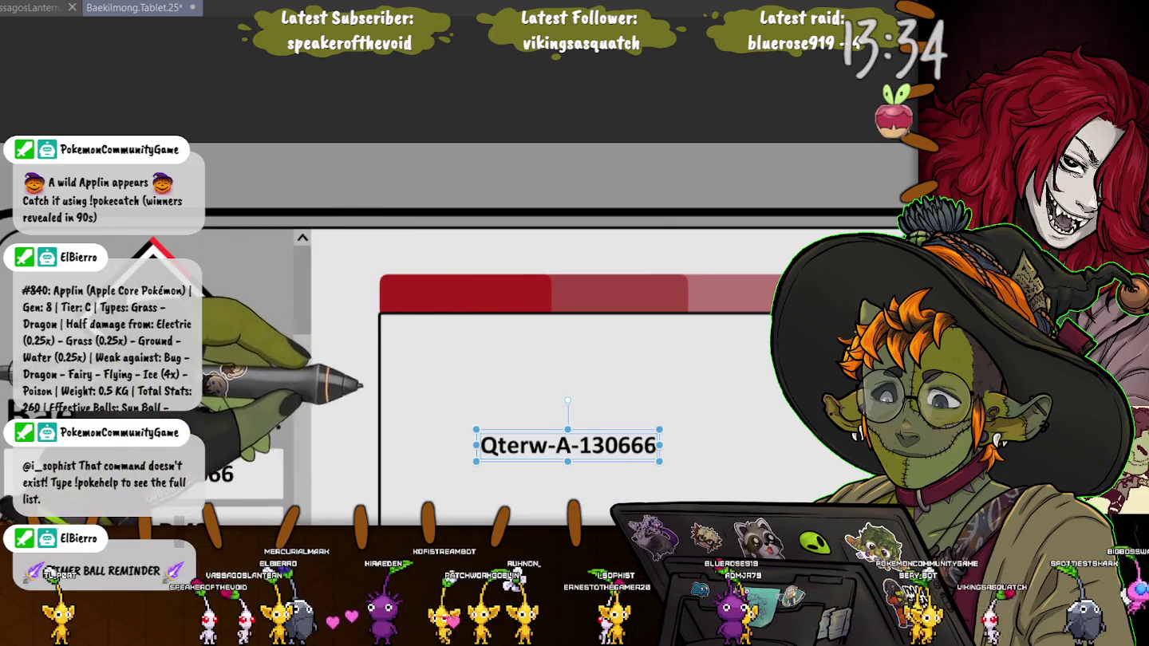
pyautogui.moveTo(567, 445); pyautogui.dragTo(464, 298)
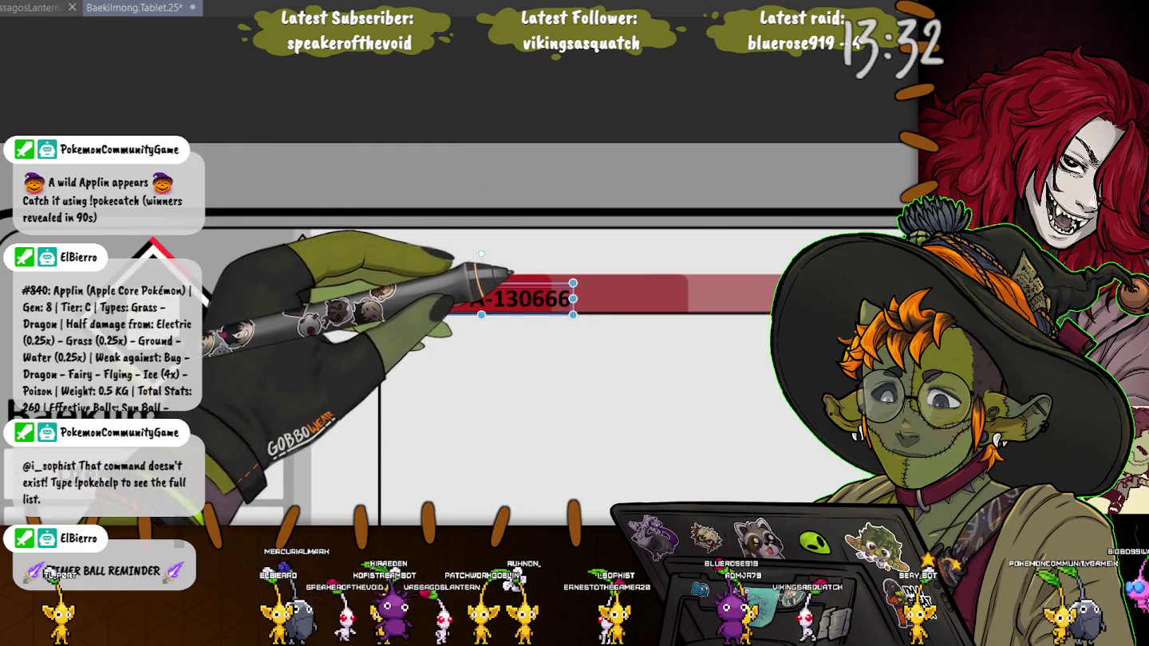
pyautogui.moveTo(460, 296); pyautogui.dragTo(463, 297)
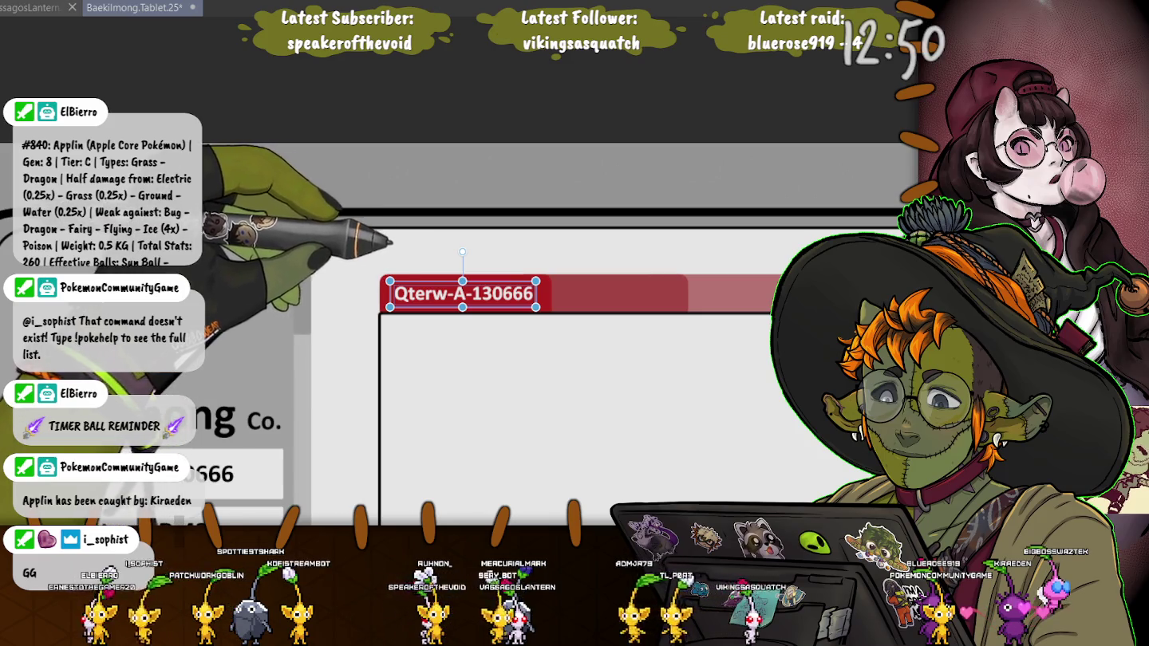
pyautogui.moveTo(462, 293); pyautogui.dragTo(628, 294)
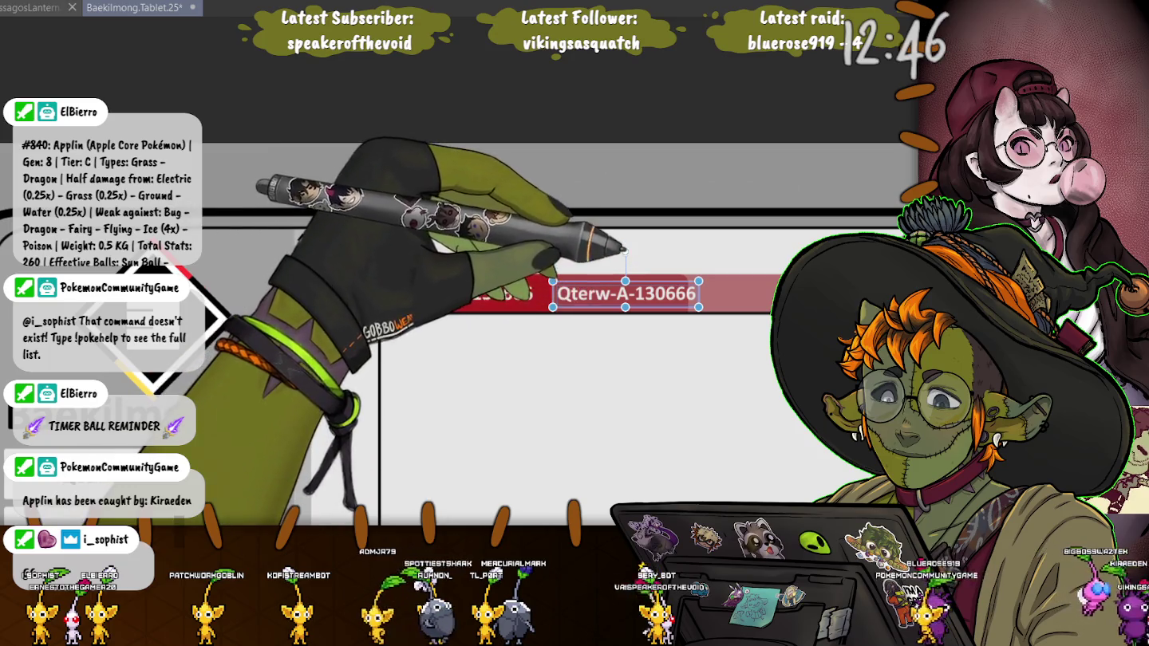
pyautogui.moveTo(629, 293); pyautogui.dragTo(626, 294)
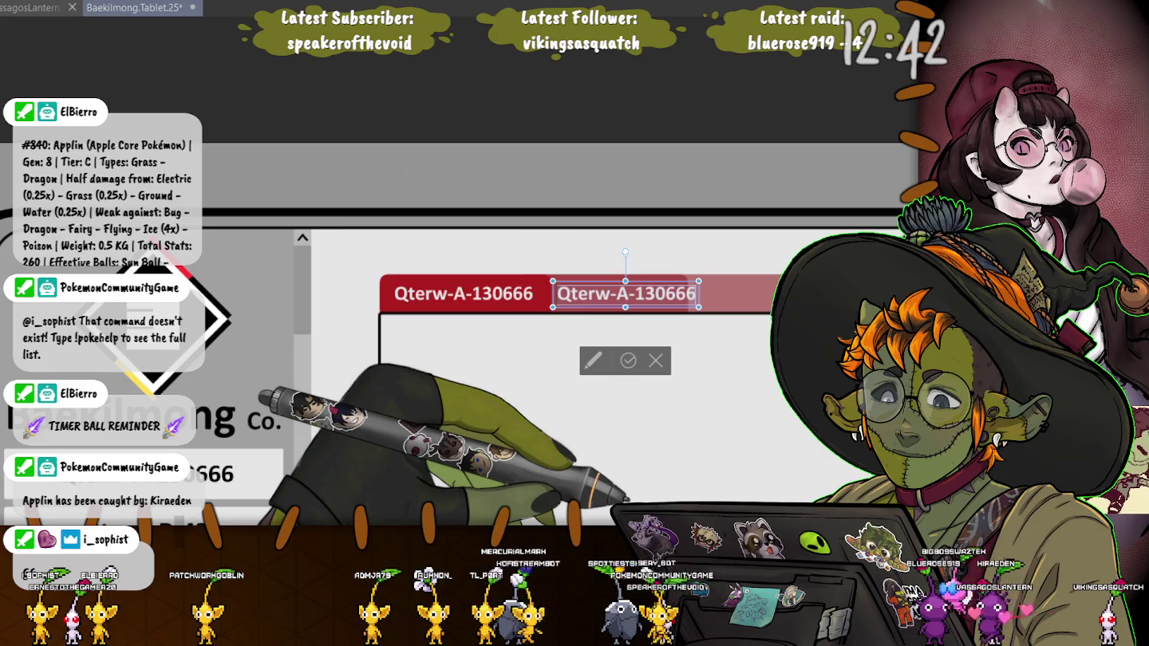
pyautogui.press('Delete')
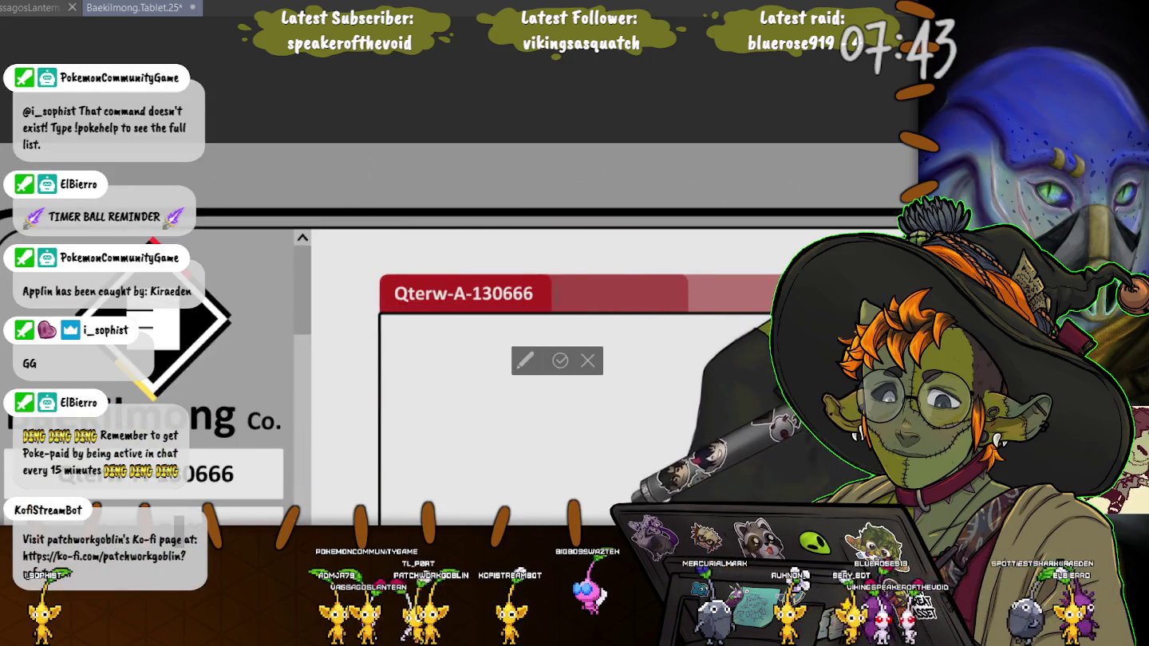
# Paste a copy of the Qterw-A-130666 label, undoing an accidental text replacement on it
pyautogui.hotkey('ctrl', 'v')
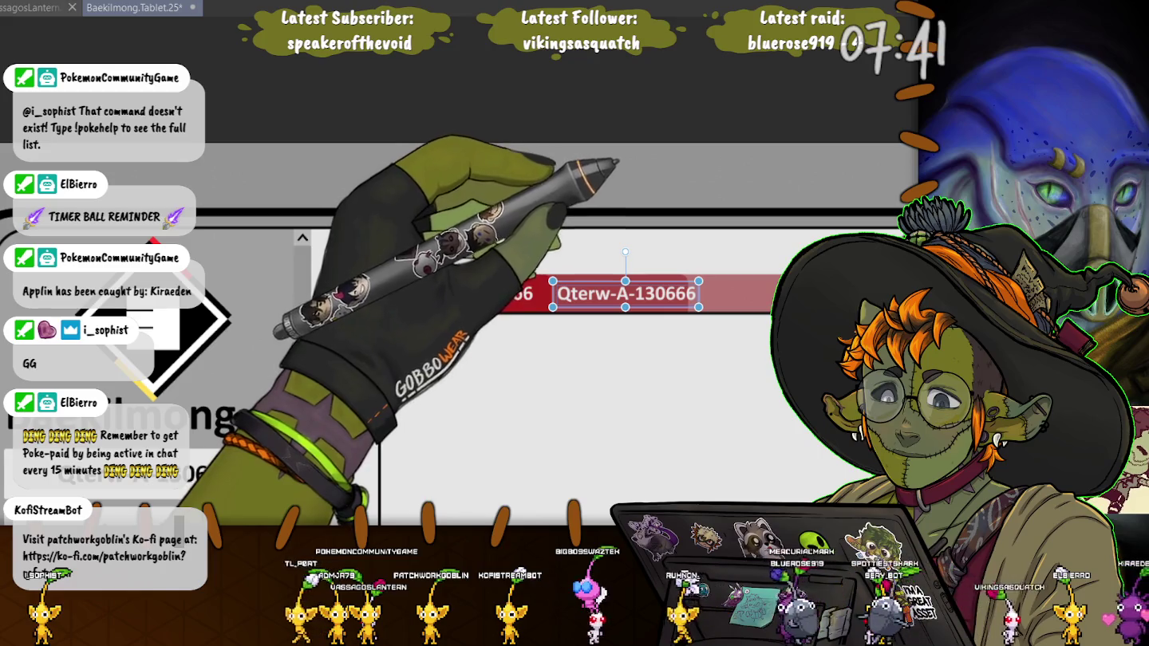
pyautogui.click(621, 256)
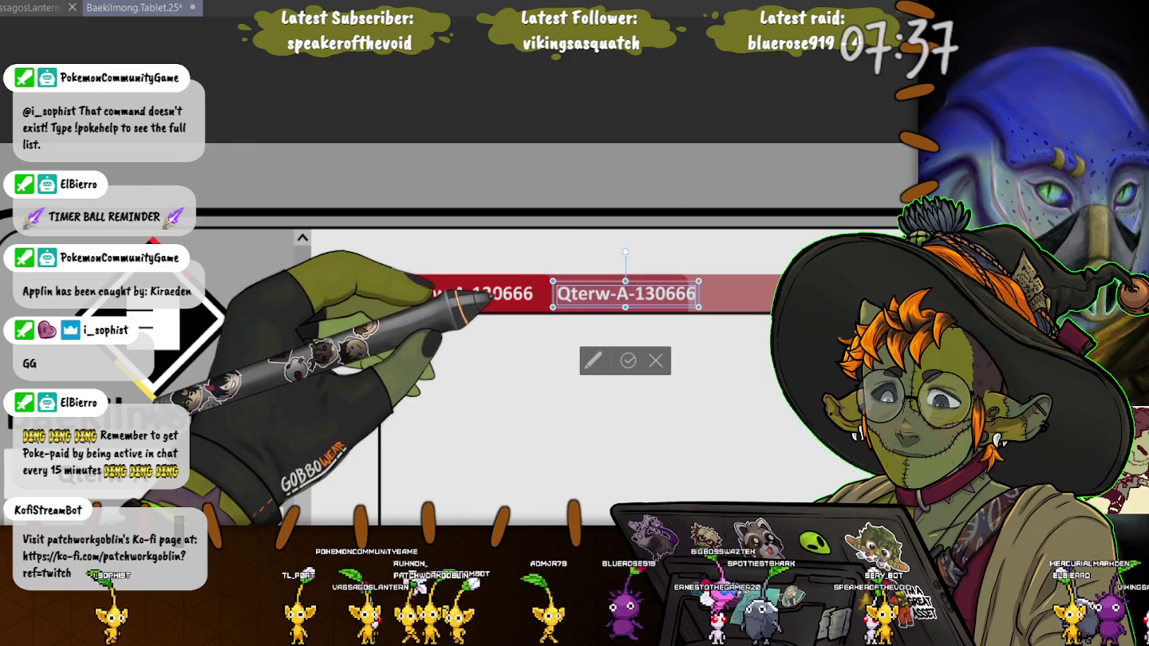
pyautogui.write('E')
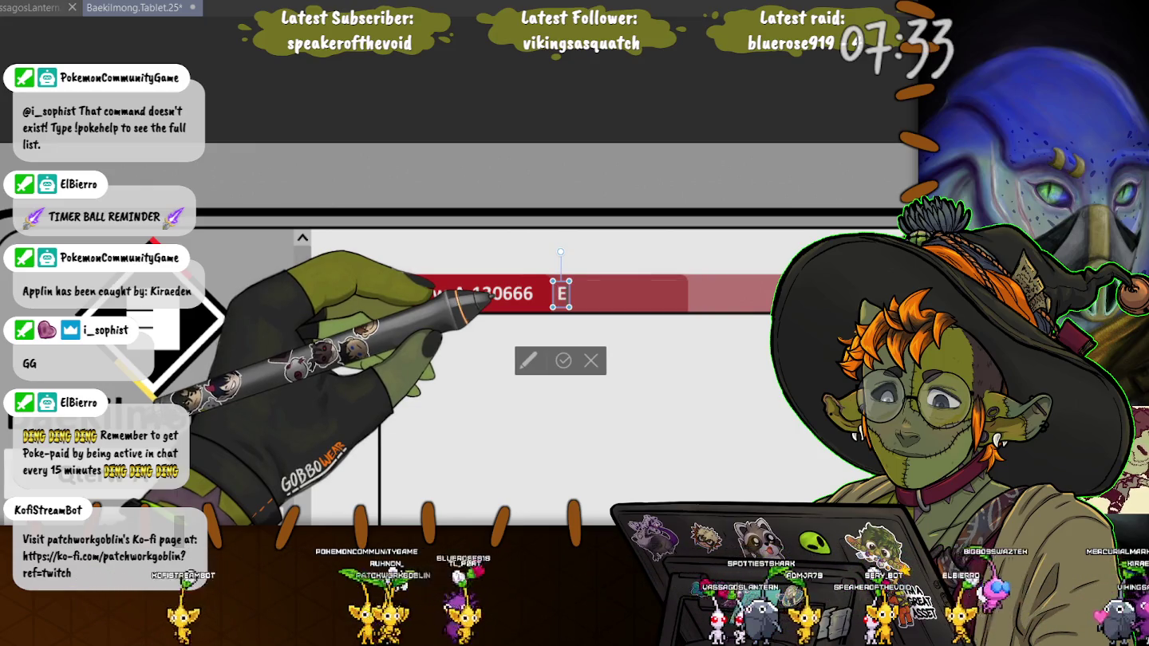
pyautogui.hotkey('ctrl', 'z')
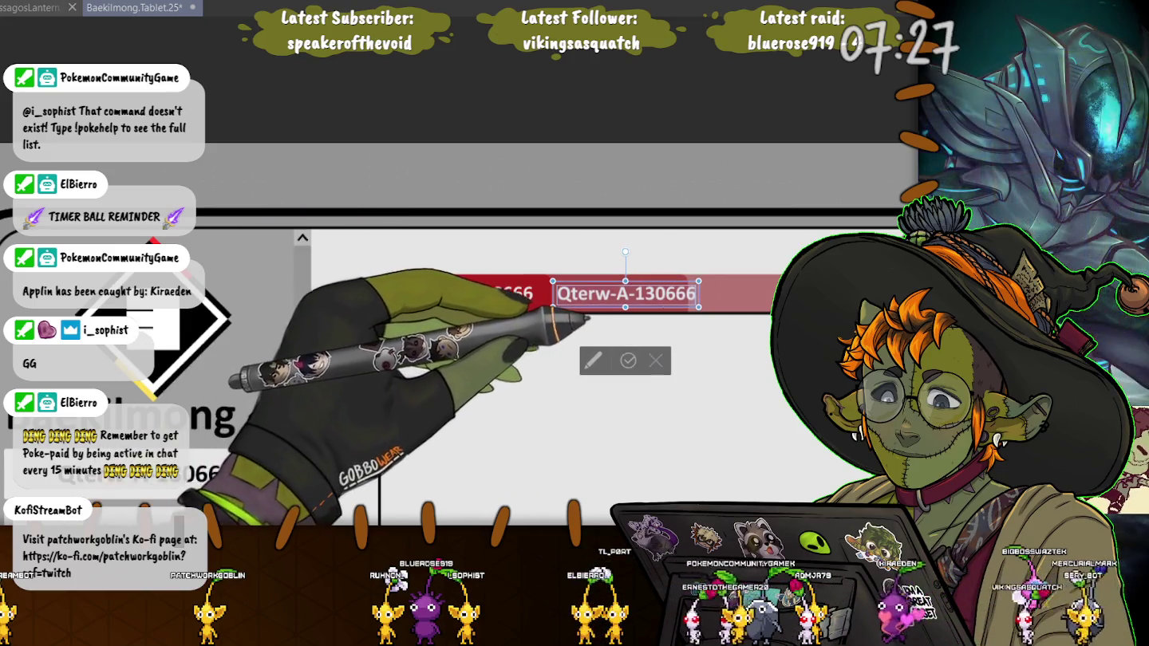
# Align the Exploration Record label at the bar's left end, then drag Qterw-A-130666 down into the content panel
pyautogui.moveTo(625, 294)
pyautogui.mouseDown()
pyautogui.moveTo(343, 298)
pyautogui.moveTo(463, 294)
pyautogui.mouseUp()
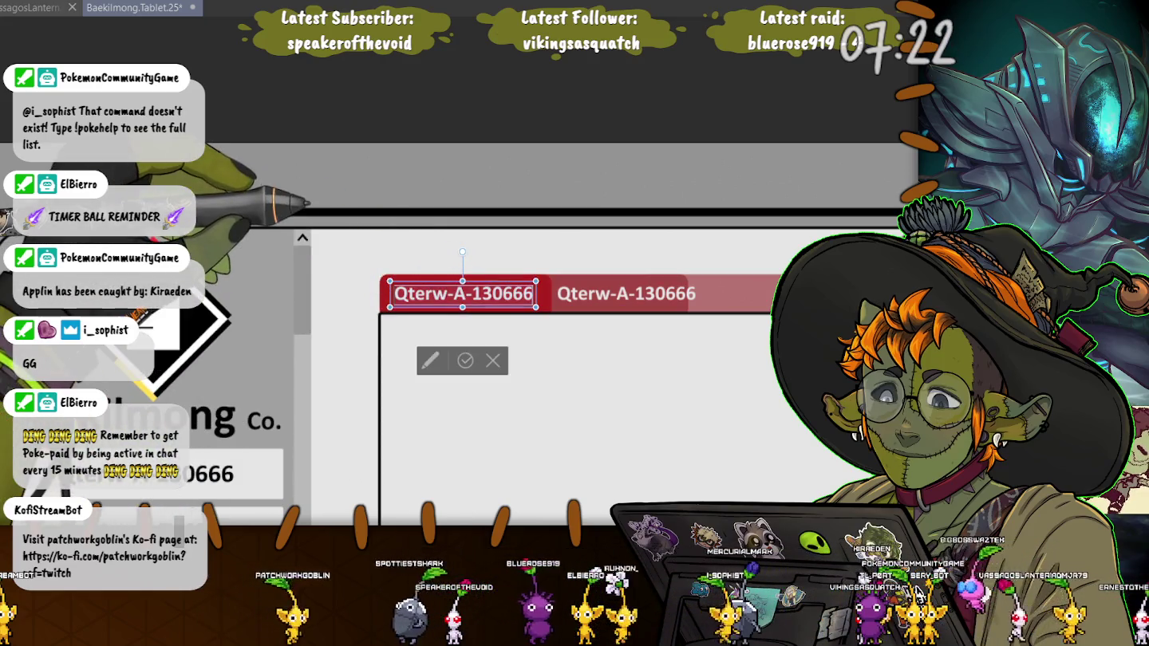
pyautogui.write('Exploration Record')
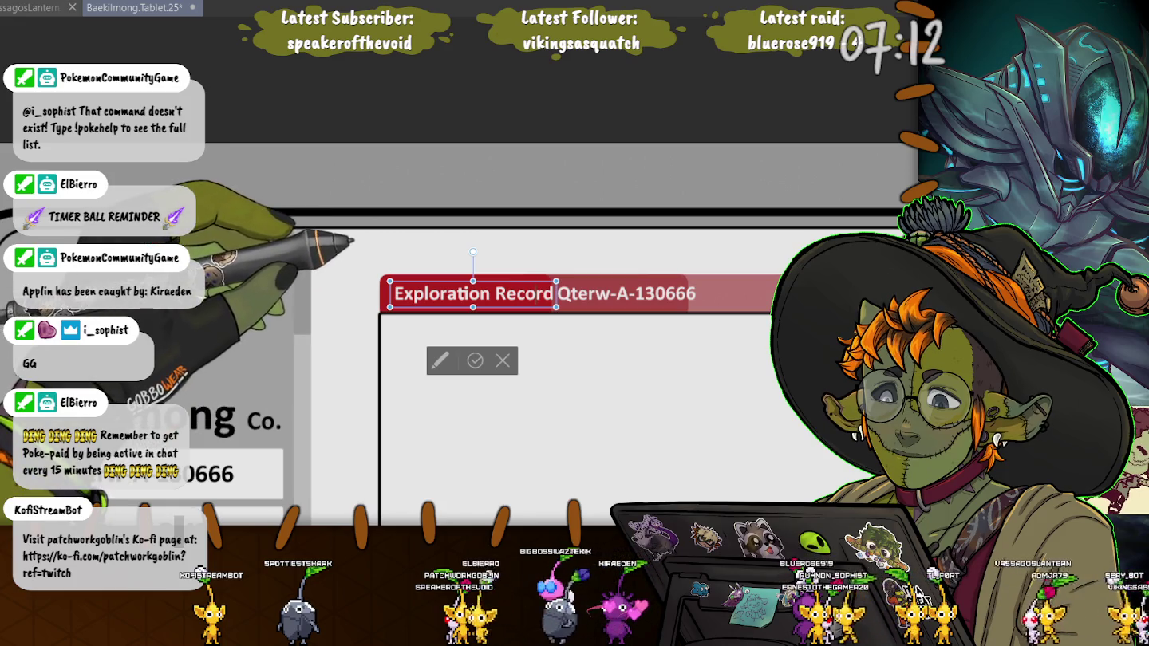
pyautogui.moveTo(473, 281); pyautogui.dragTo(469, 285)
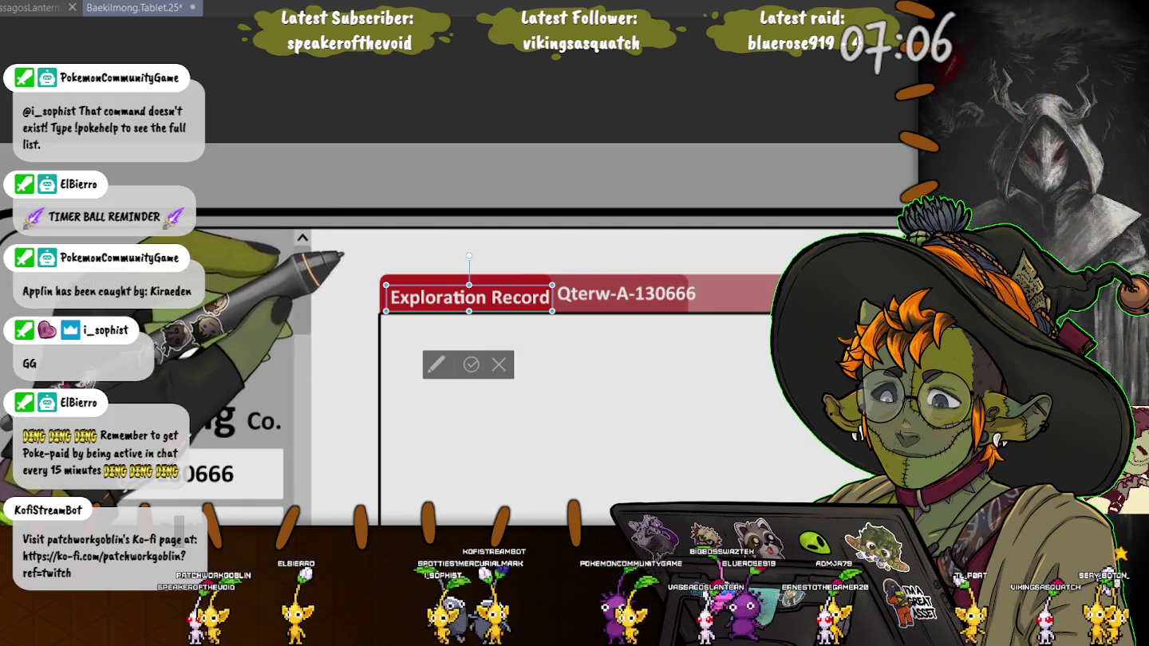
pyautogui.moveTo(469, 285); pyautogui.dragTo(465, 285)
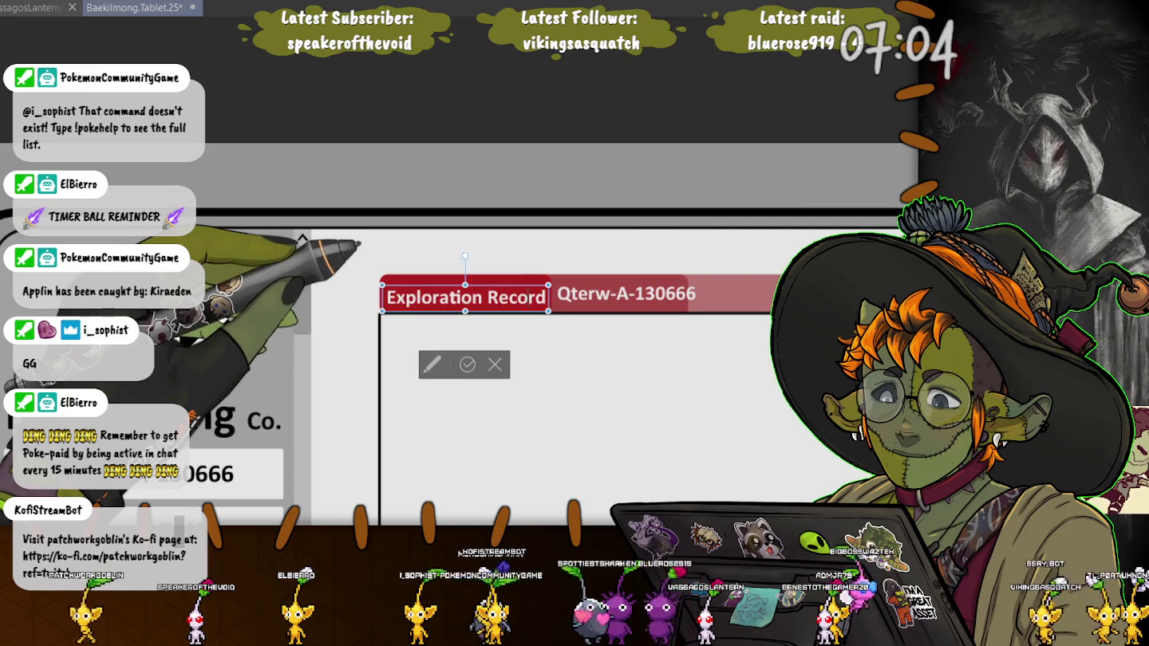
pyautogui.moveTo(532, 296); pyautogui.dragTo(534, 297)
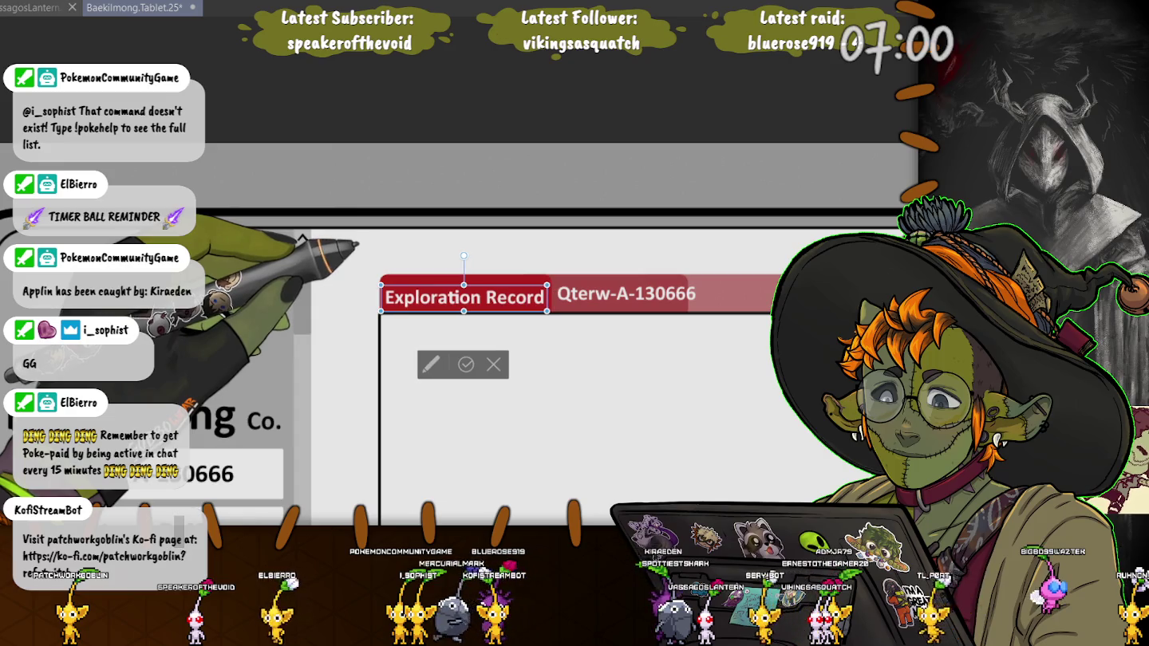
pyautogui.press('Right')
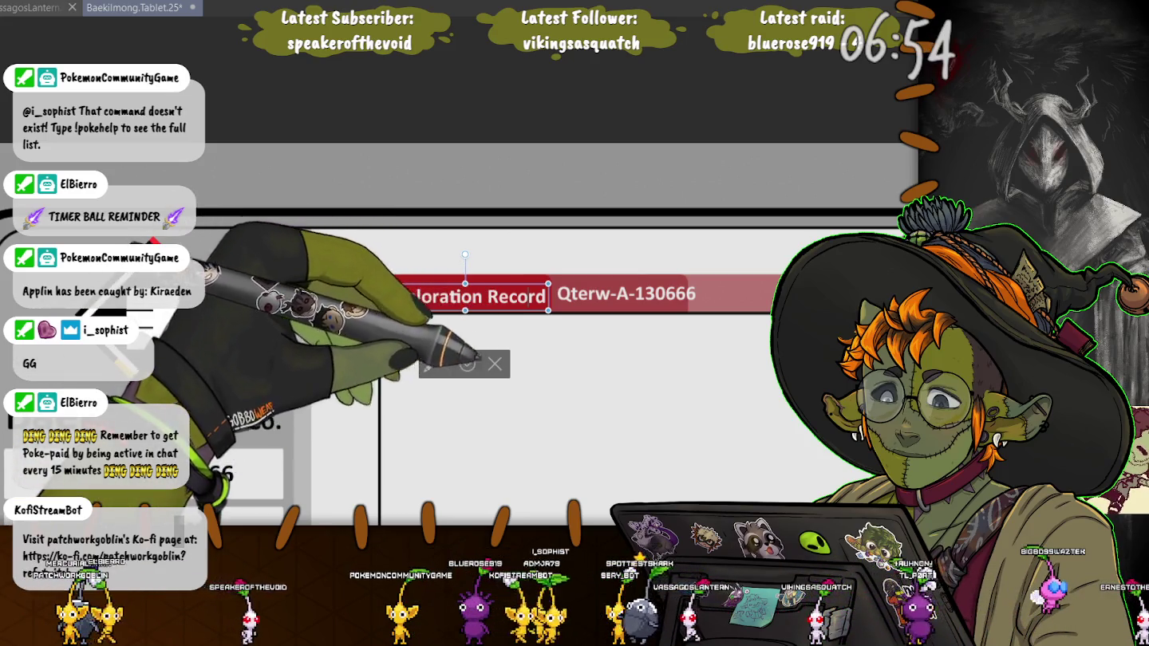
pyautogui.press('Up')
pyautogui.press('Up')
pyautogui.press('Up')
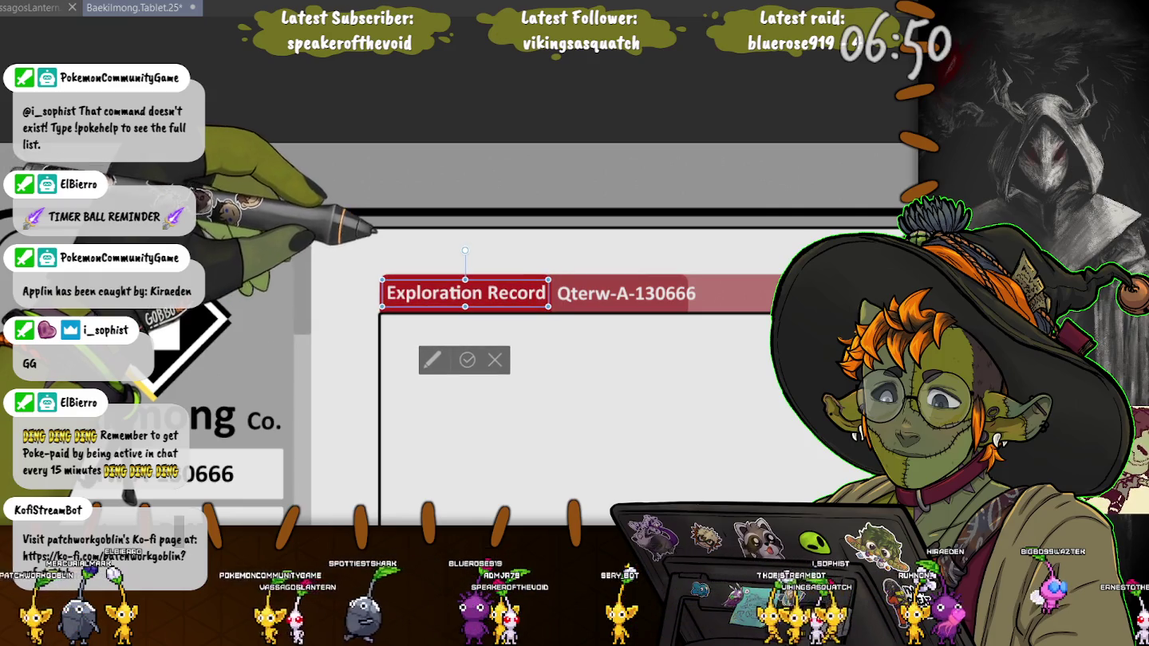
pyautogui.click(626, 294)
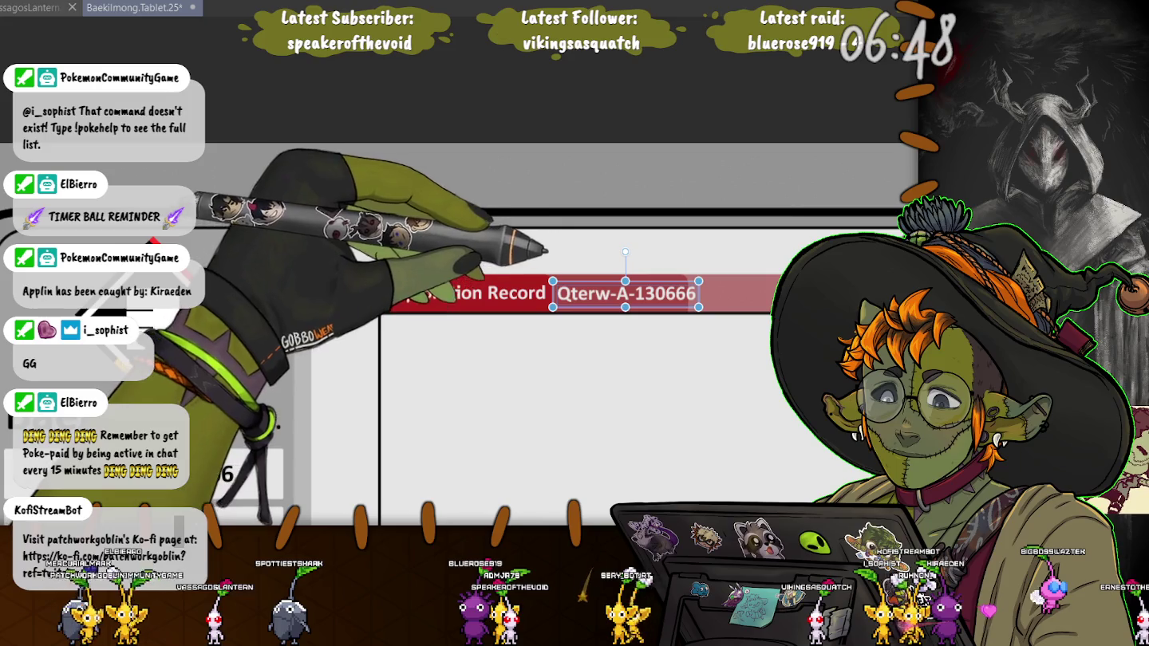
pyautogui.moveTo(625, 293); pyautogui.dragTo(454, 355)
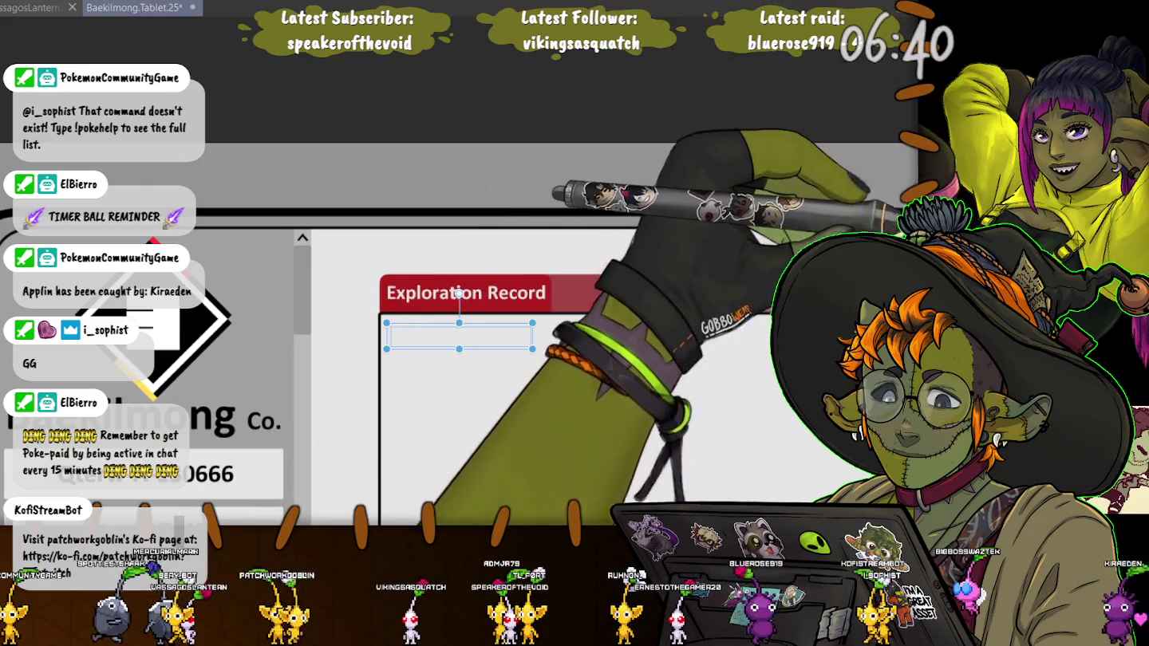
# Enlarge the font of the Qterw-A-130666 text below Exploration Record and select all its text
pyautogui.click(459, 335)
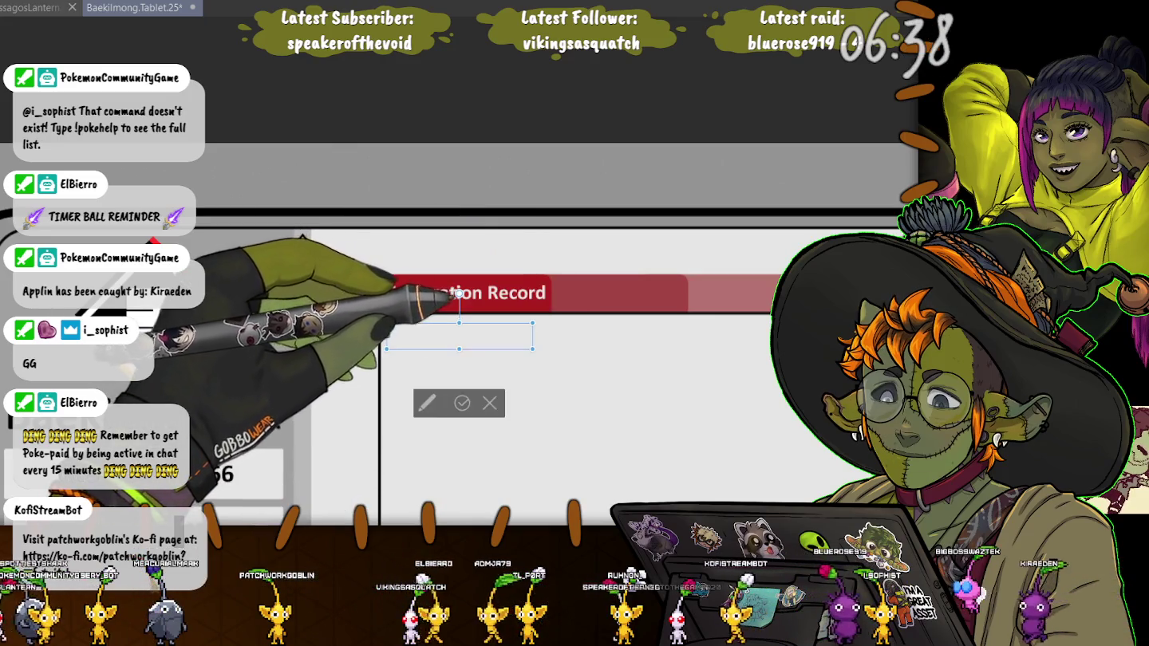
pyautogui.click(459, 335)
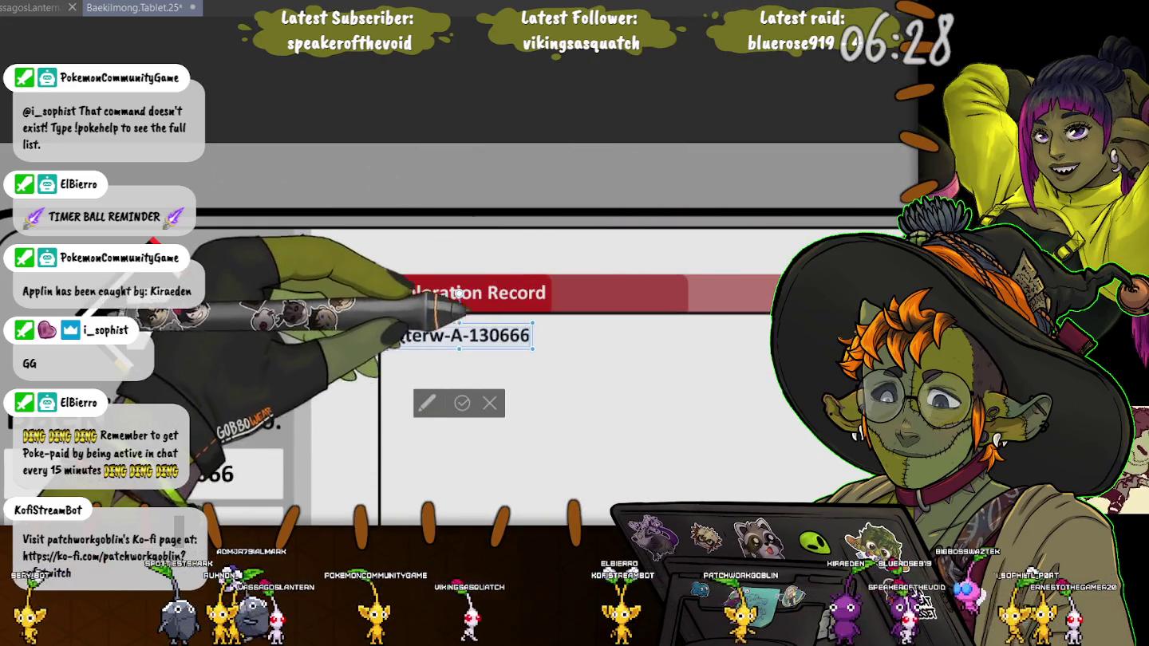
pyautogui.hotkey('ctrl', ']')
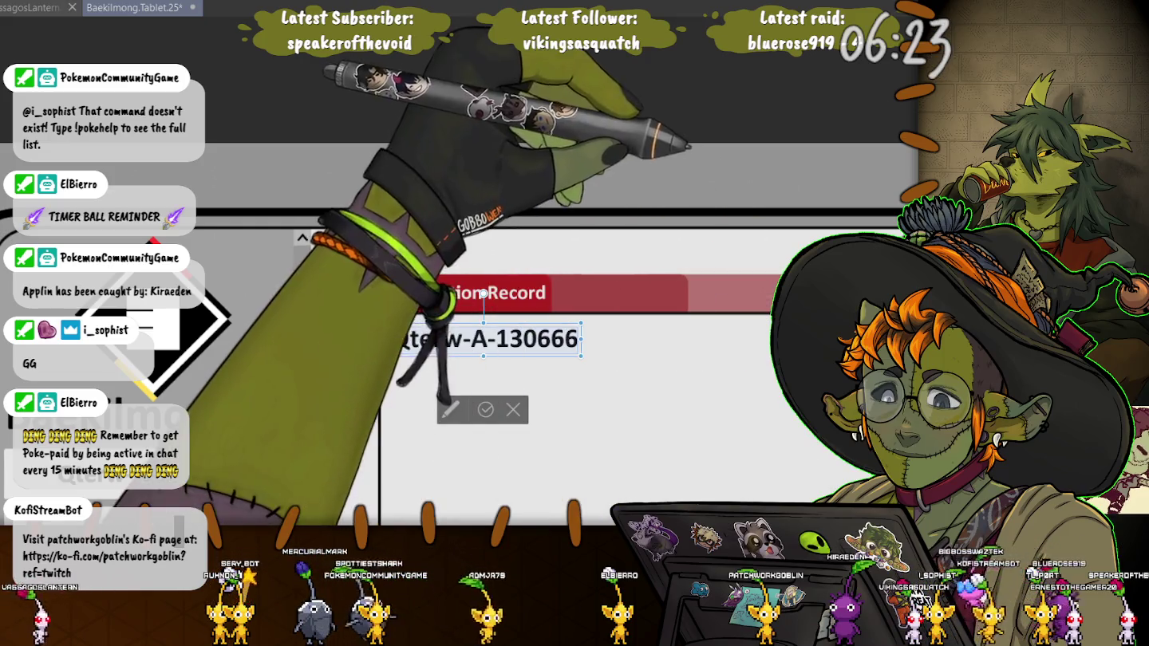
pyautogui.hotkey('ctrl', 'a')
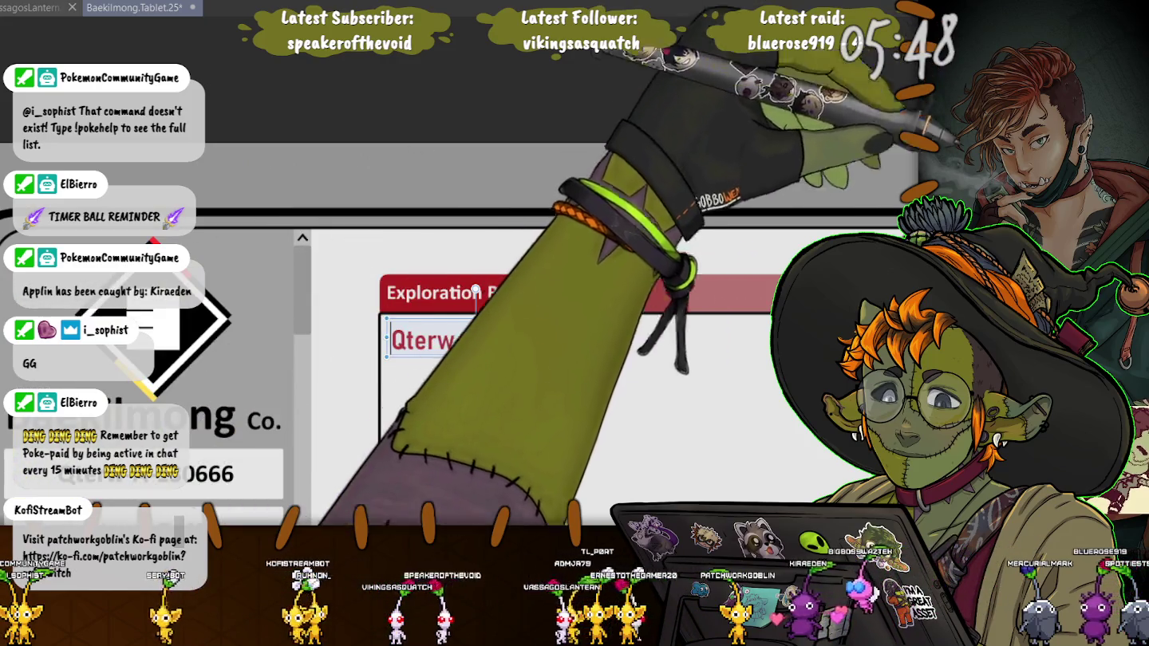
# Shift the red Qterw-A-130666 heading about 16 pixels right in the content panel
pyautogui.moveTo(478, 341); pyautogui.dragTo(492, 340)
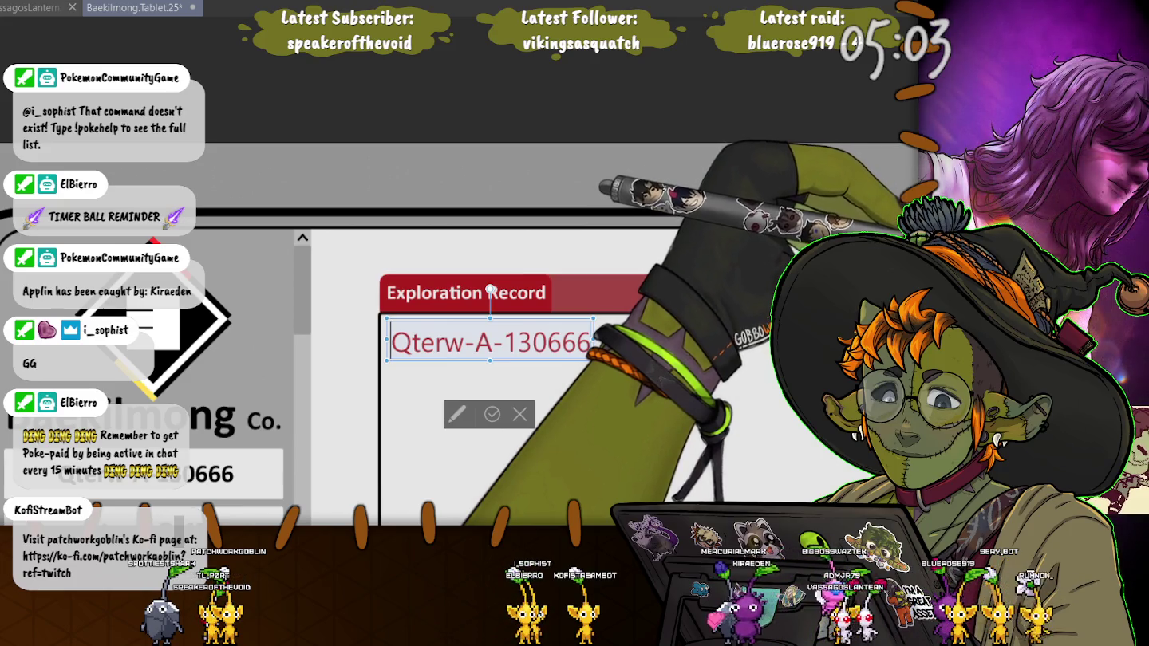
pyautogui.press('Return')
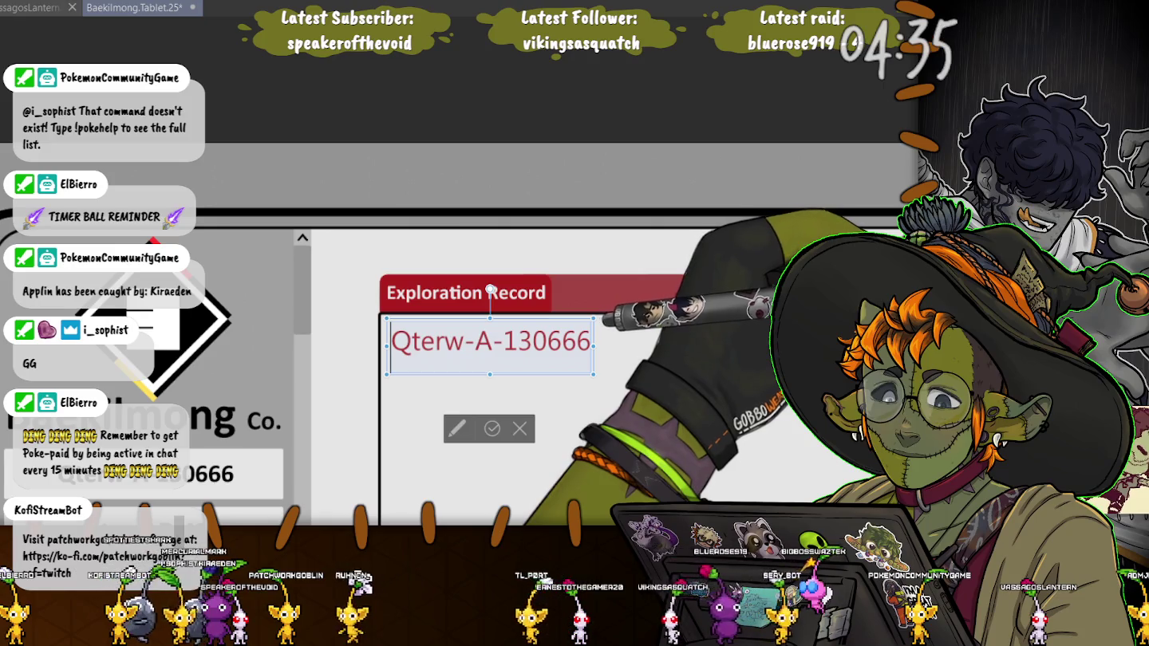
pyautogui.press('BackSpace')
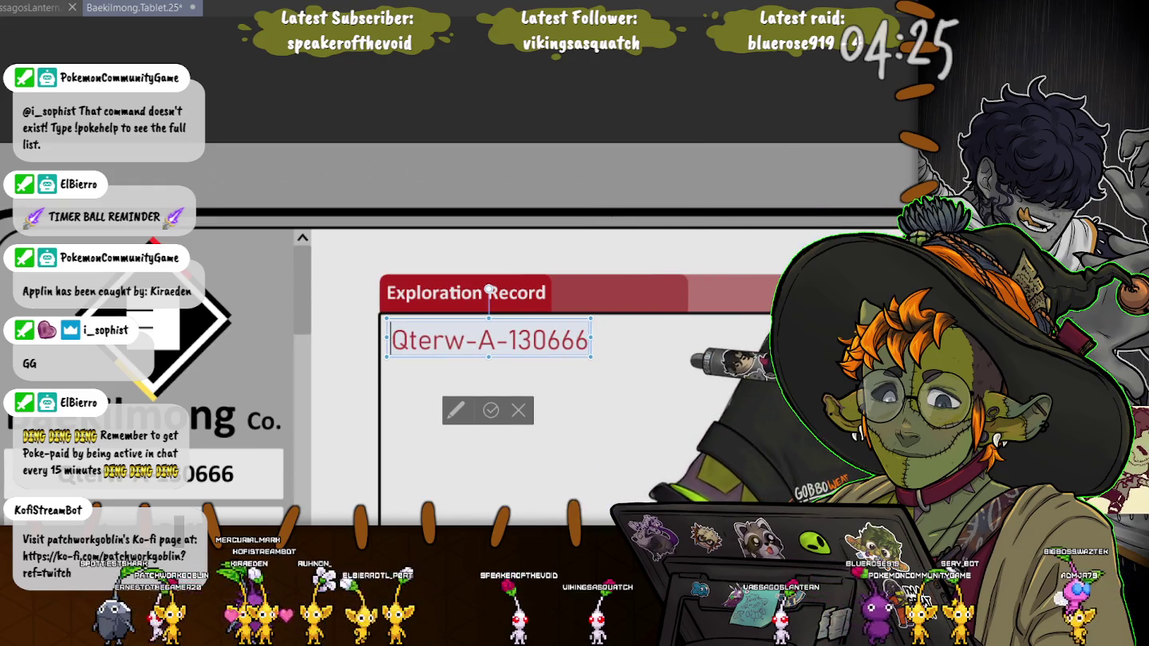
pyautogui.hotkey('ctrl', 's')
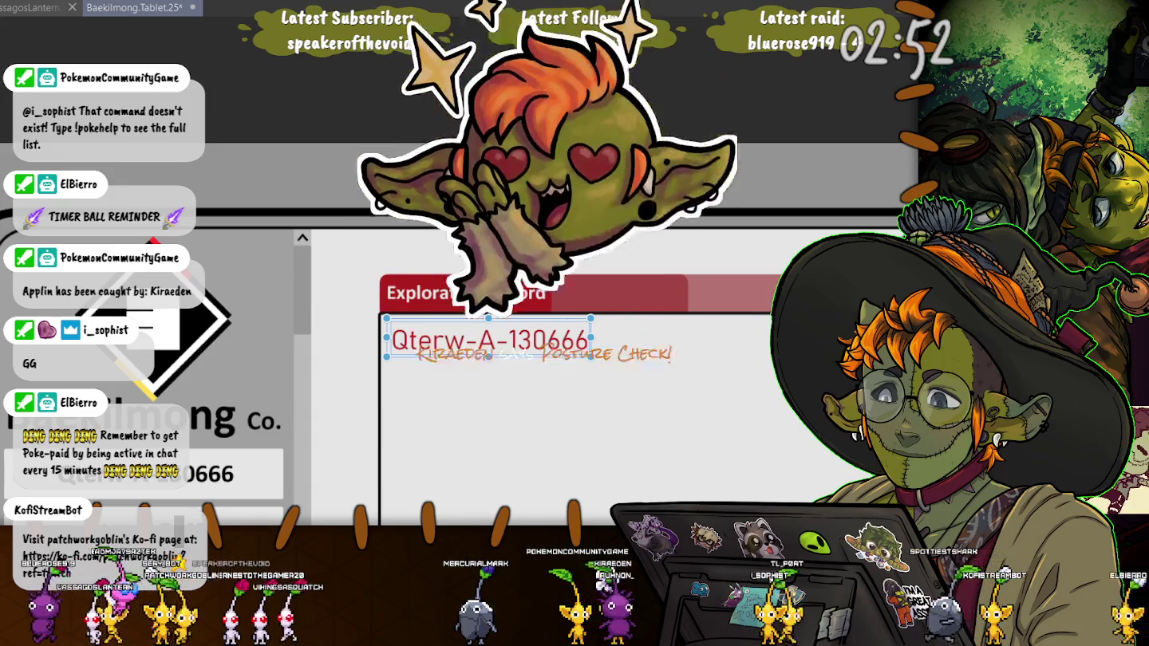
# Save the illustration file with Ctrl+S
pyautogui.hotkey('ctrl', 's')
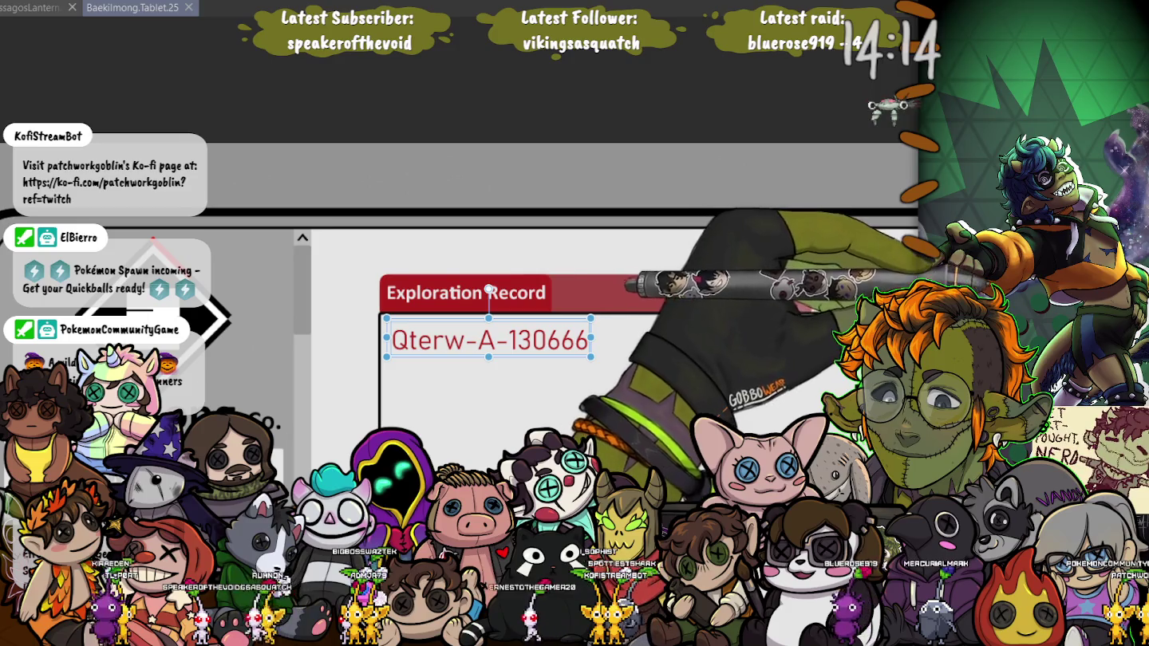
# Copy the Exploration Record label to its right and retype the copy as 'Research Loghs'
pyautogui.click(465, 293)
pyautogui.click(844, 269)
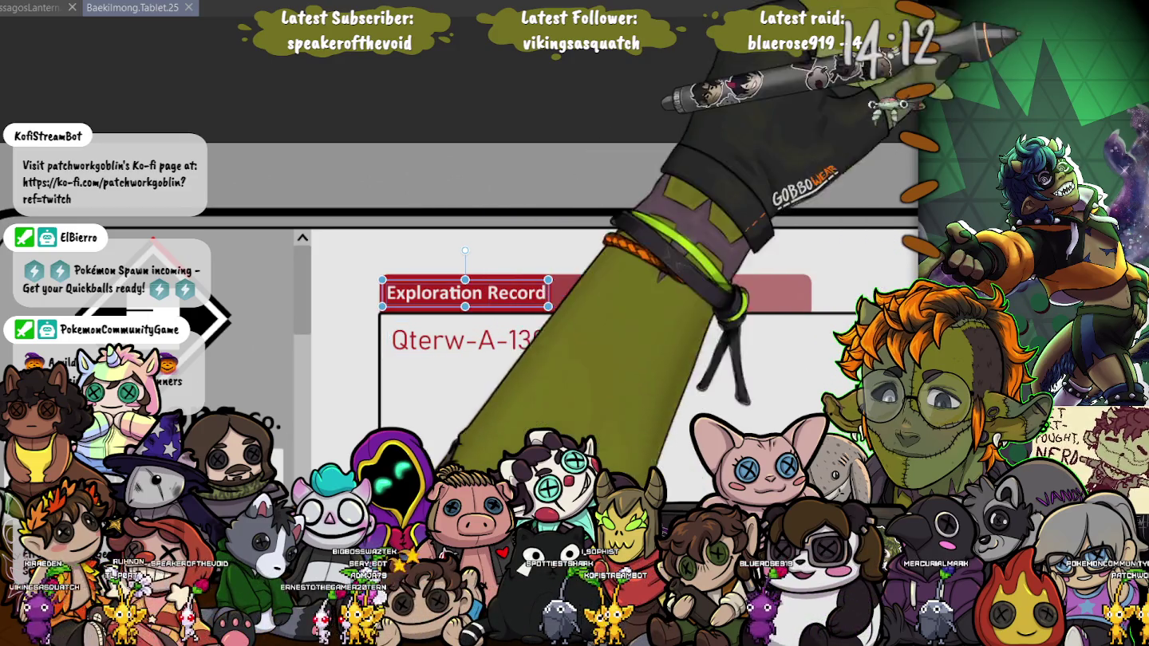
pyautogui.moveTo(392, 289); pyautogui.dragTo(563, 289)
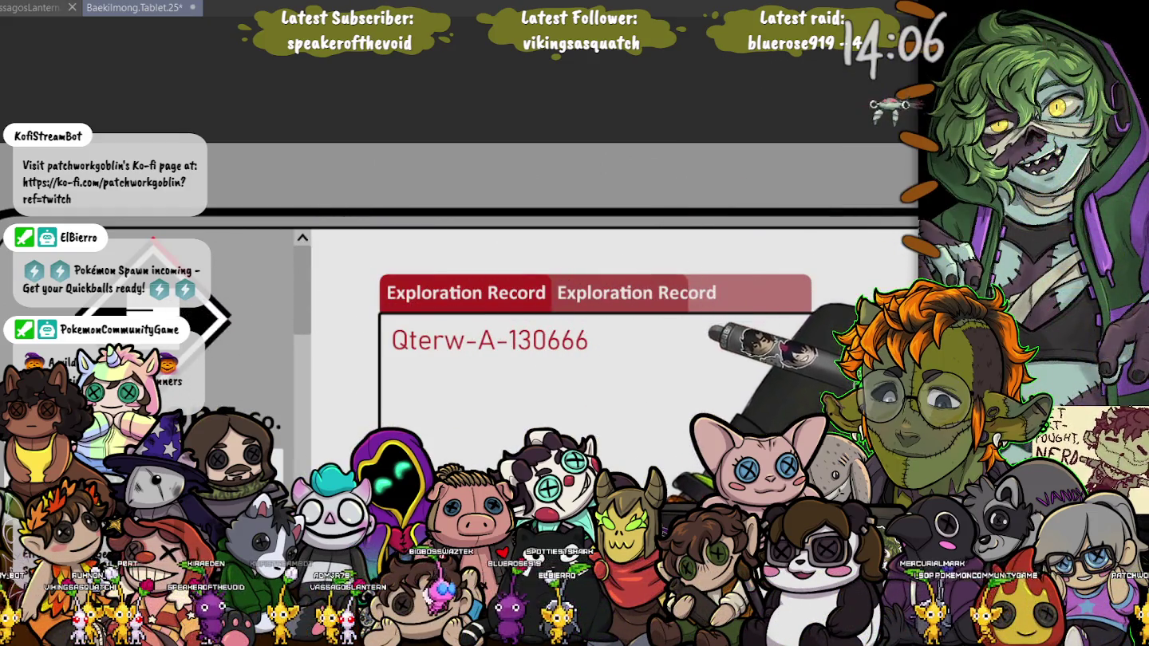
pyautogui.click(635, 293)
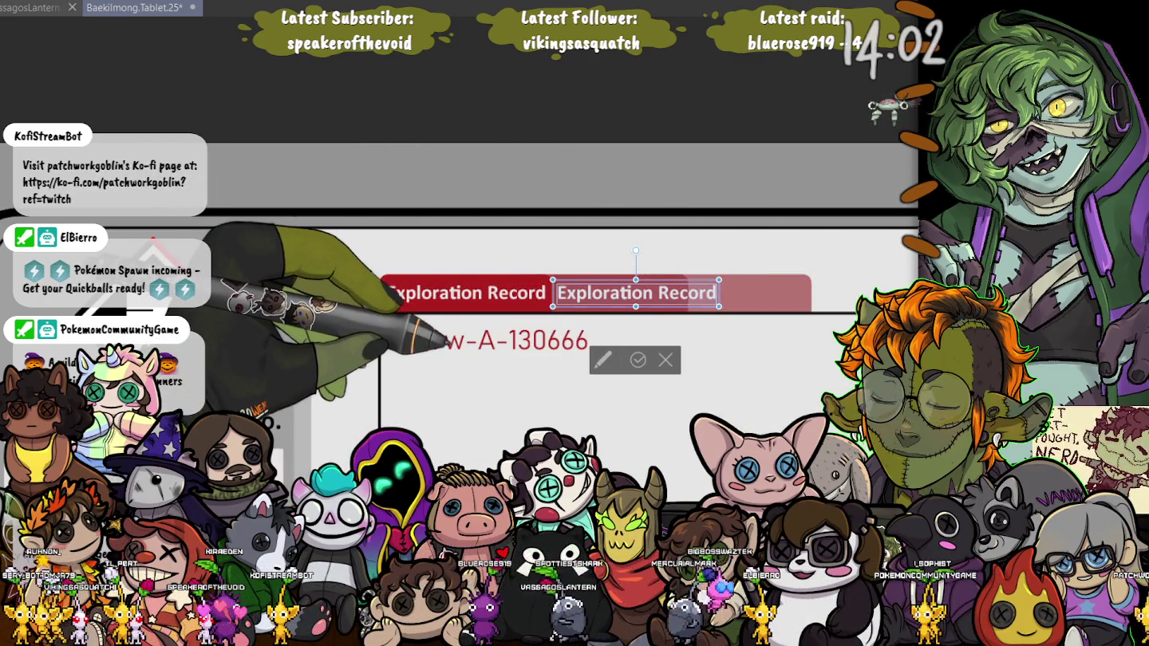
pyautogui.write('Resear')
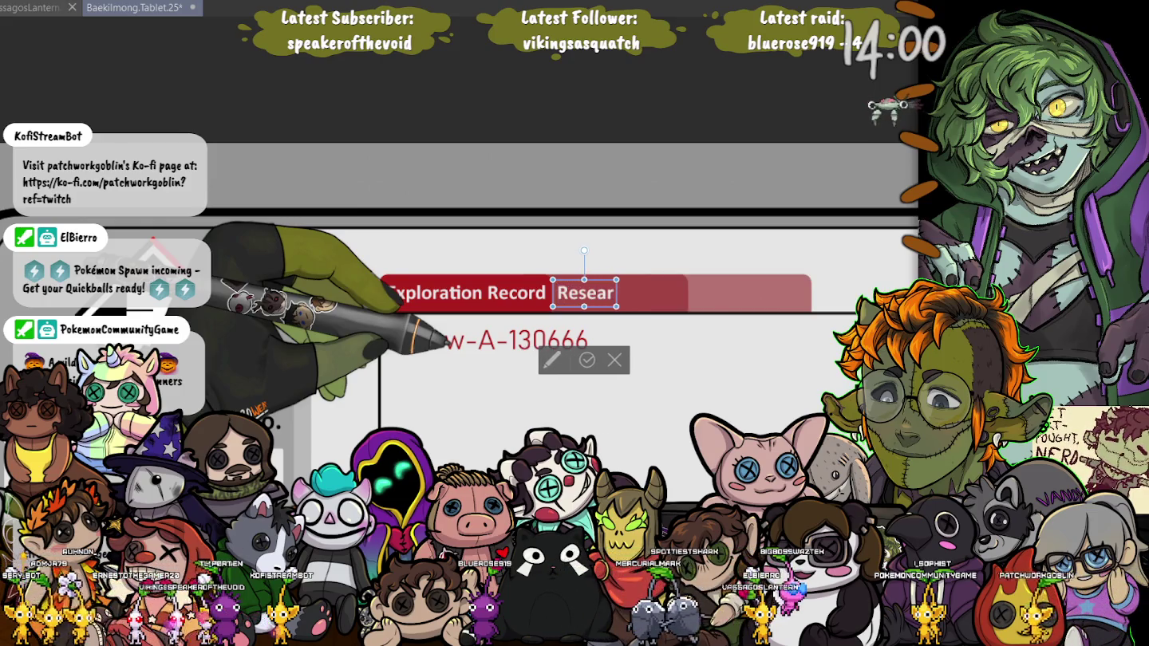
pyautogui.write('ch Logh')
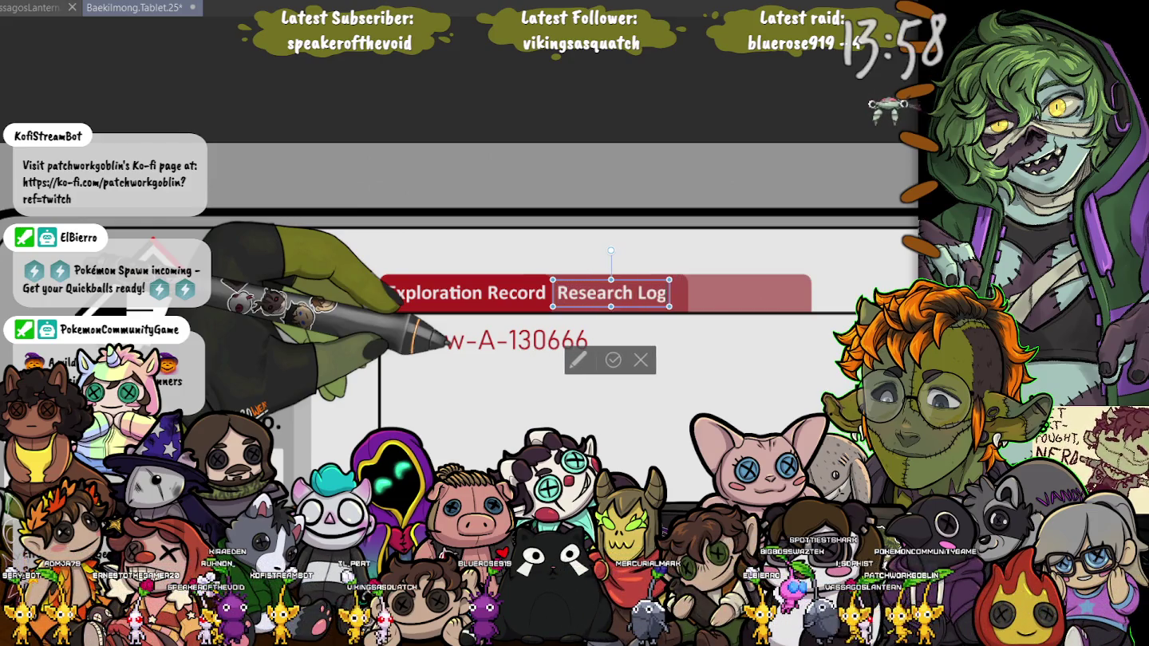
pyautogui.write('s')
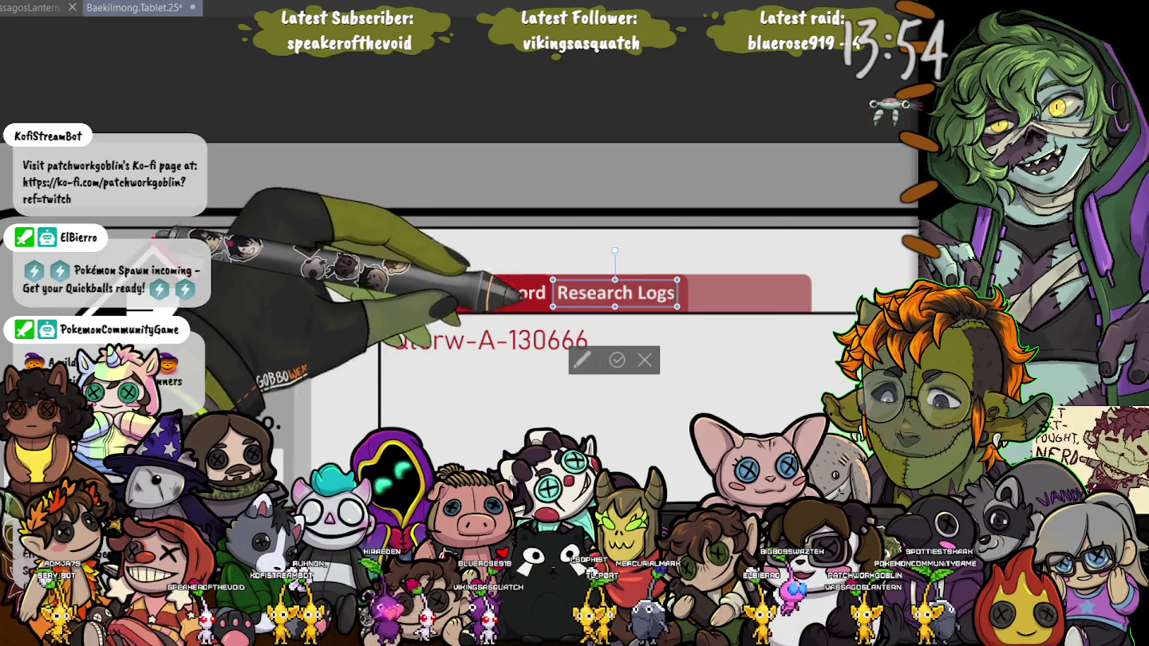
# Position the Research Logs label beside the first tab and duplicate it
pyautogui.press('Right')
pyautogui.press('Right')
pyautogui.press('Right')
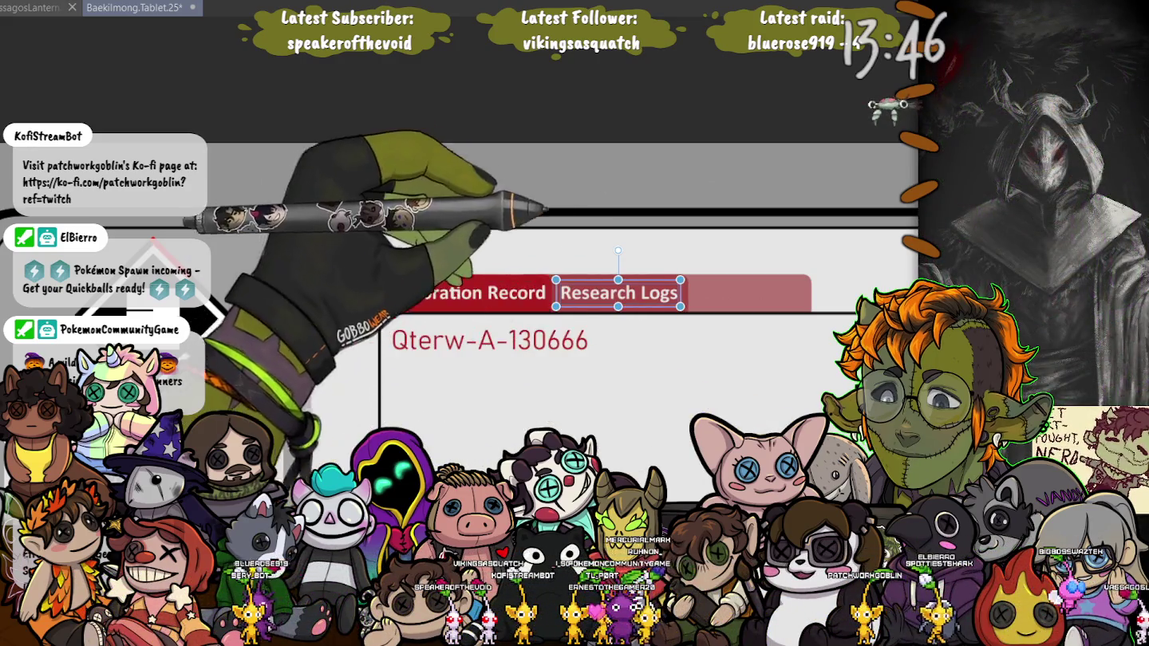
pyautogui.moveTo(620, 250); pyautogui.dragTo(651, 256)
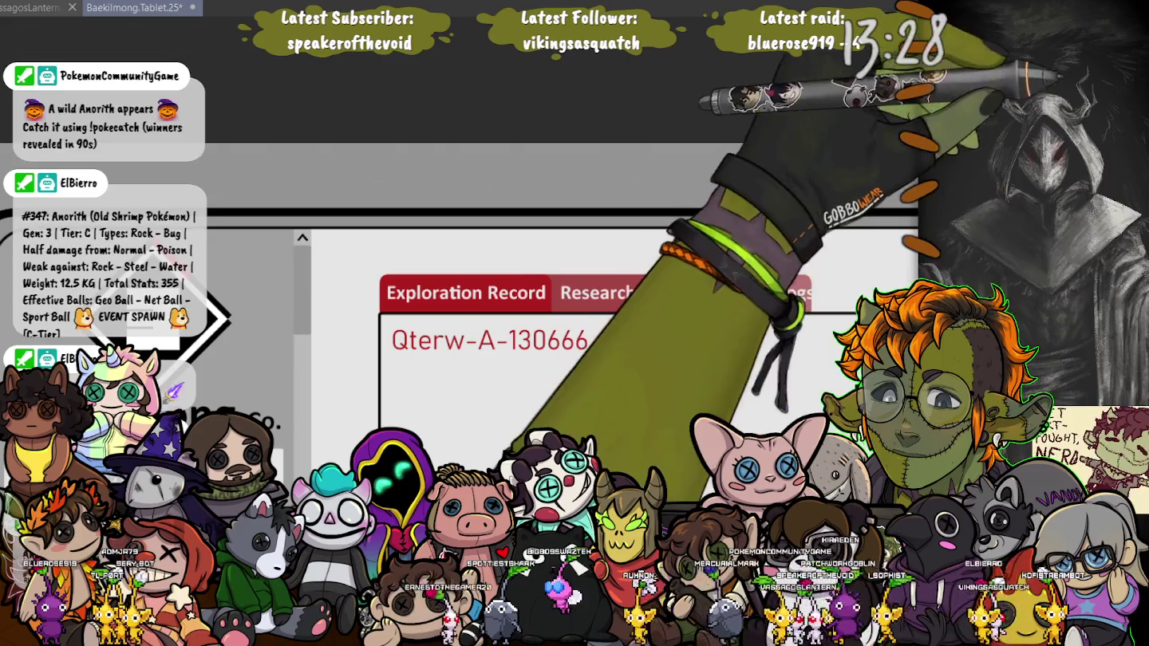
pyautogui.hotkey('ctrl', 'j')
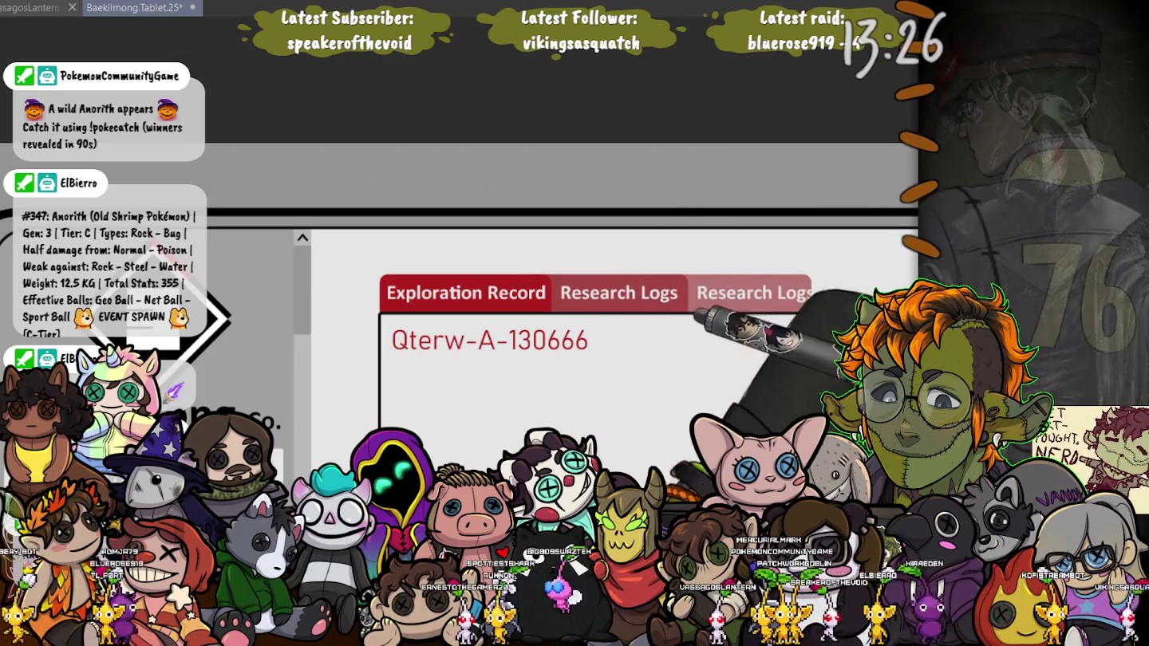
# Replace the copied label's text (typing 'Cont.') and shift the Profile label about 30 pixels right
pyautogui.hotkey('ctrl', 't')
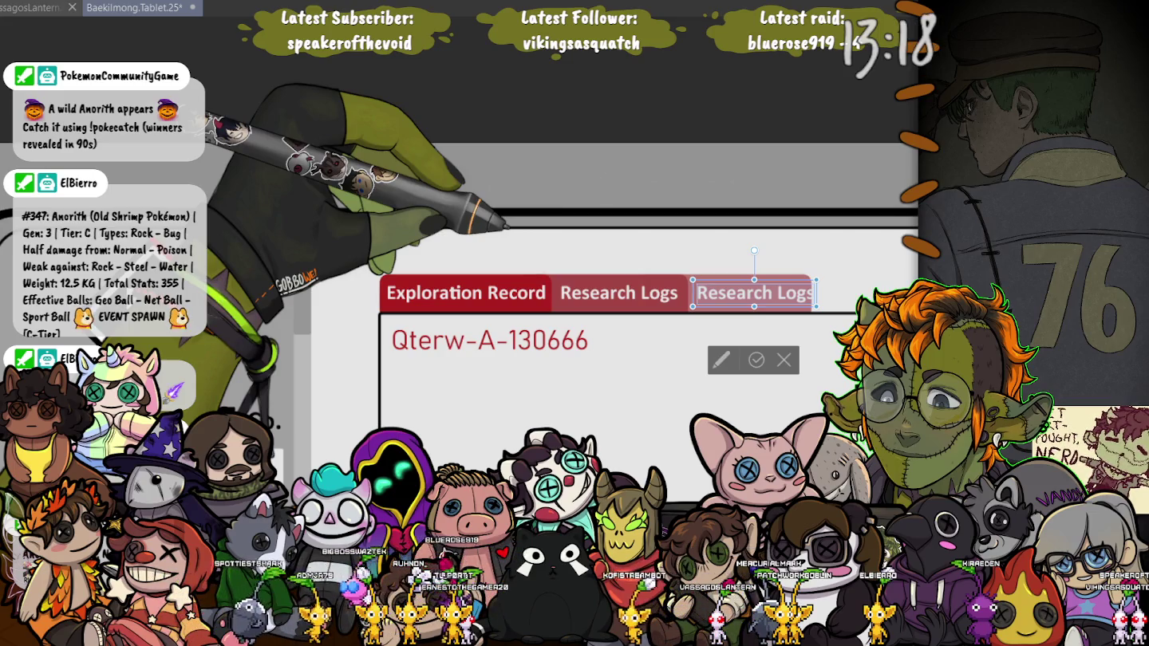
pyautogui.write('Cont.')
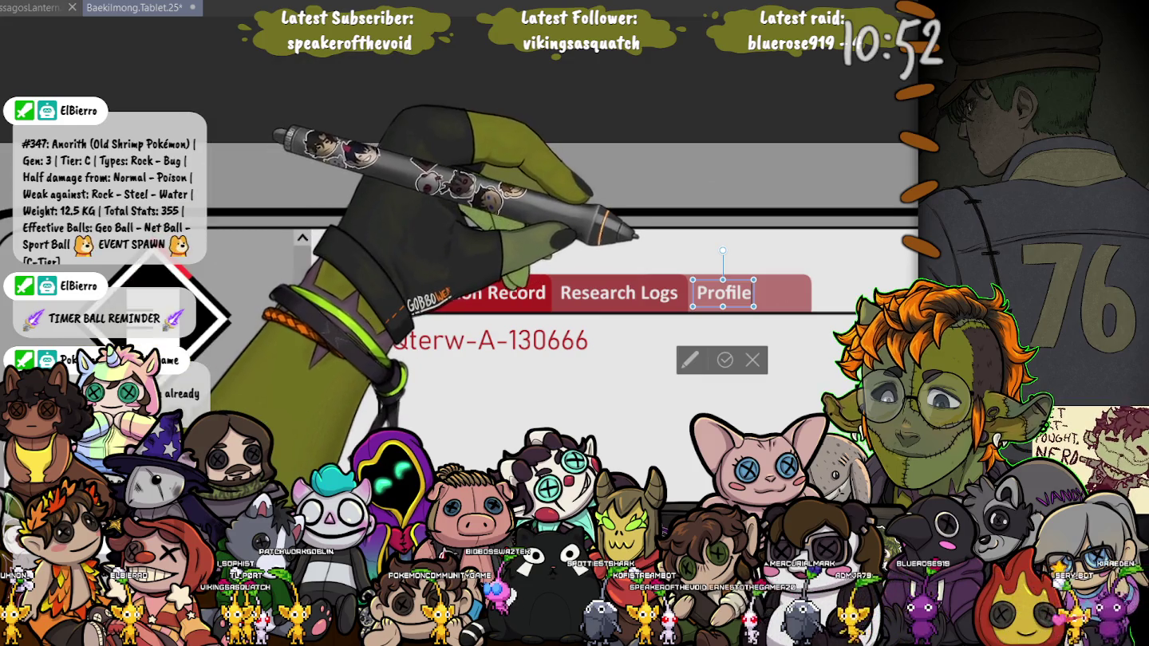
pyautogui.moveTo(723, 293); pyautogui.dragTo(747, 293)
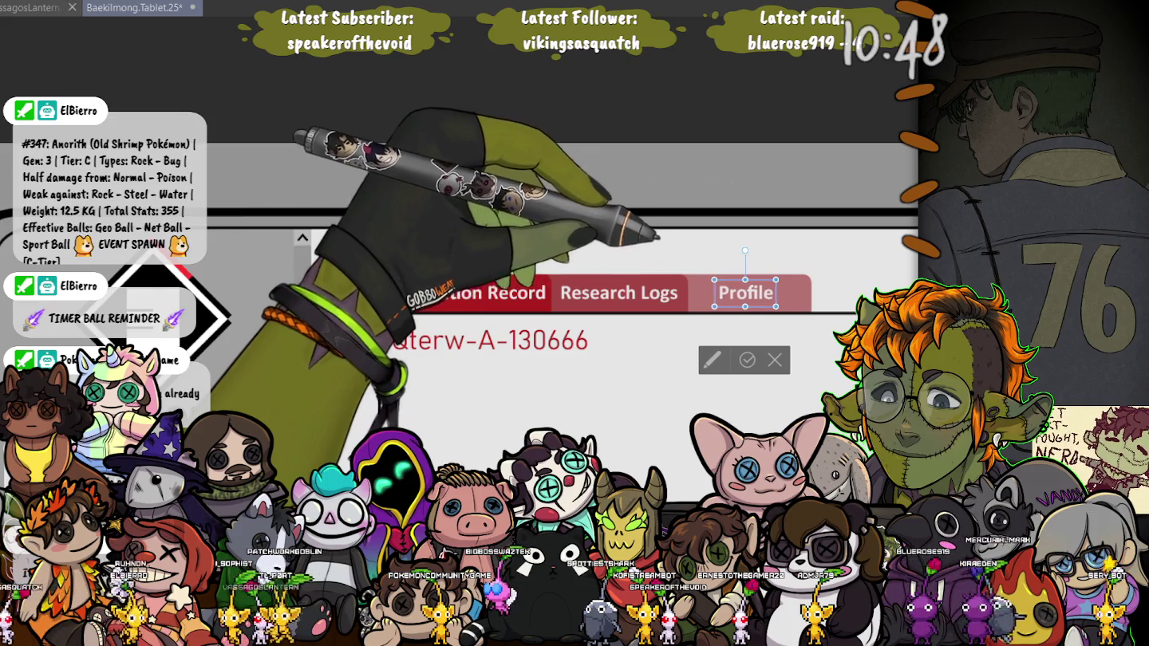
# Nudge the Profile label and compare its position with Research Logs and Exploration Record
pyautogui.press('Right')
pyautogui.press('Right')
pyautogui.press('Right')
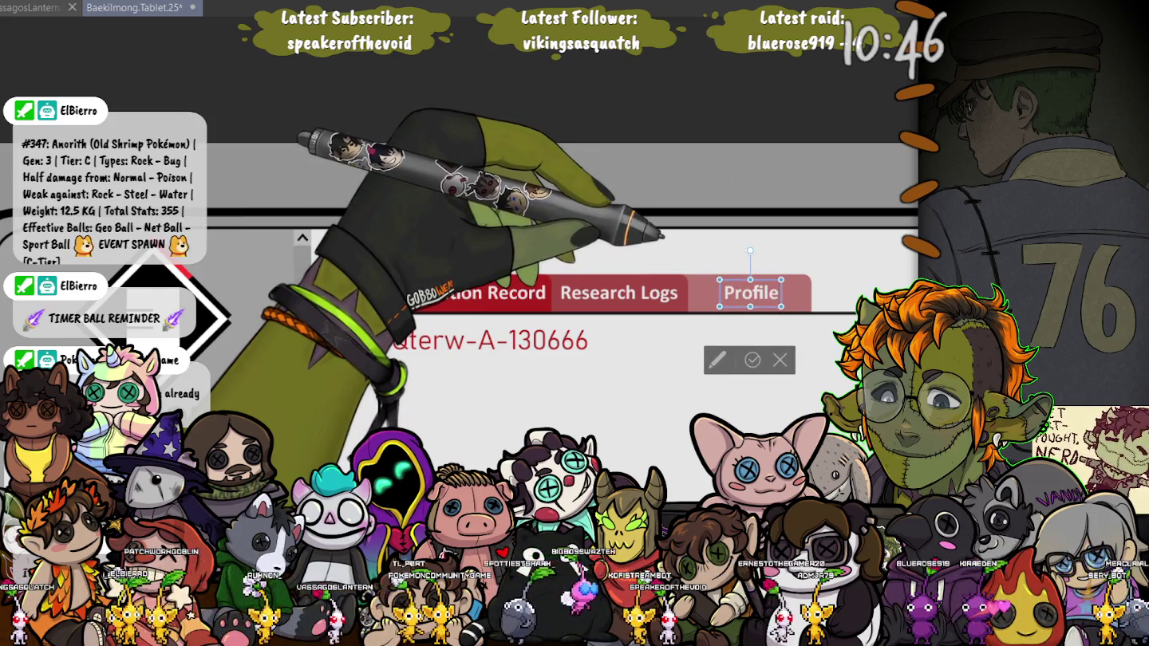
pyautogui.press('Left')
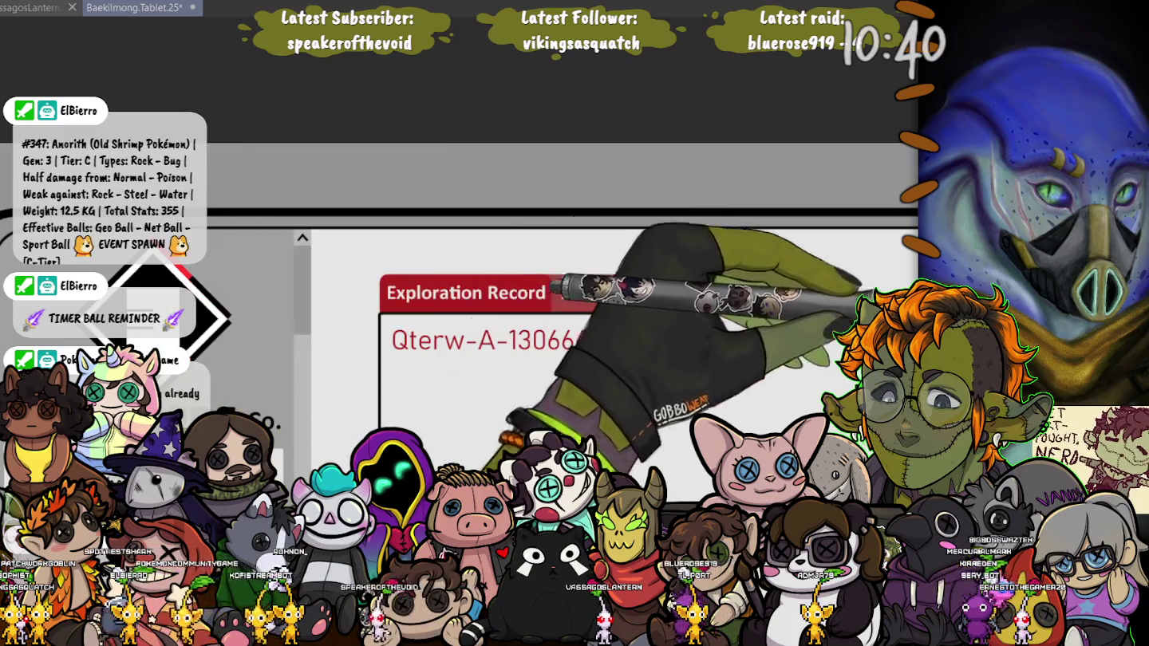
pyautogui.click(619, 293)
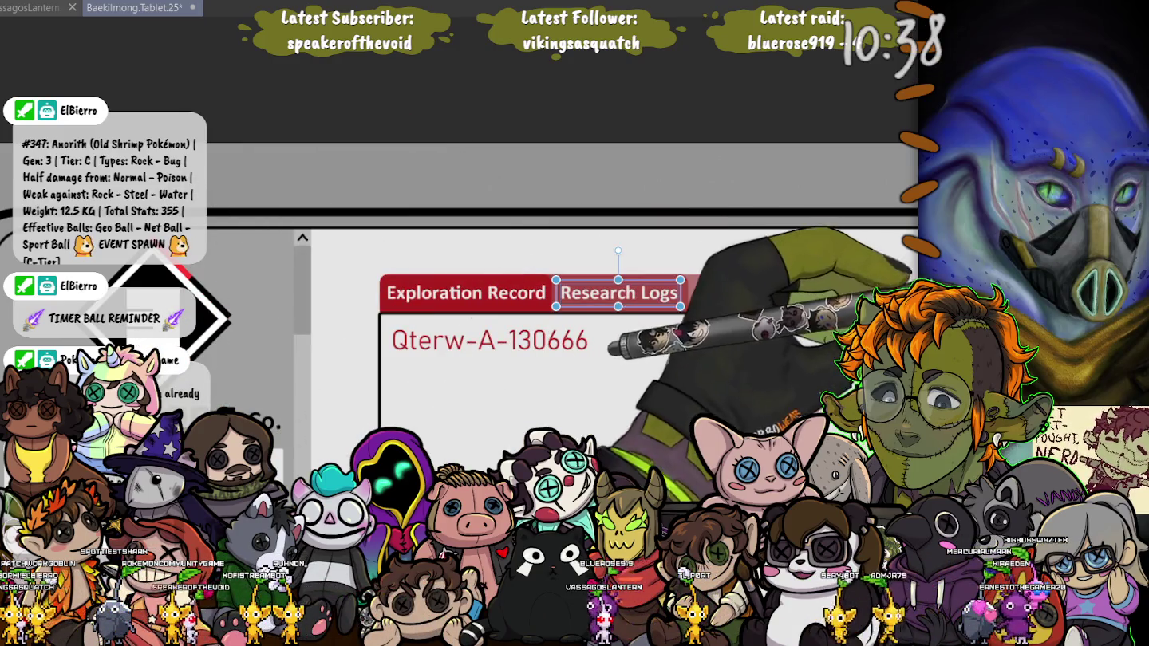
pyautogui.click(750, 292)
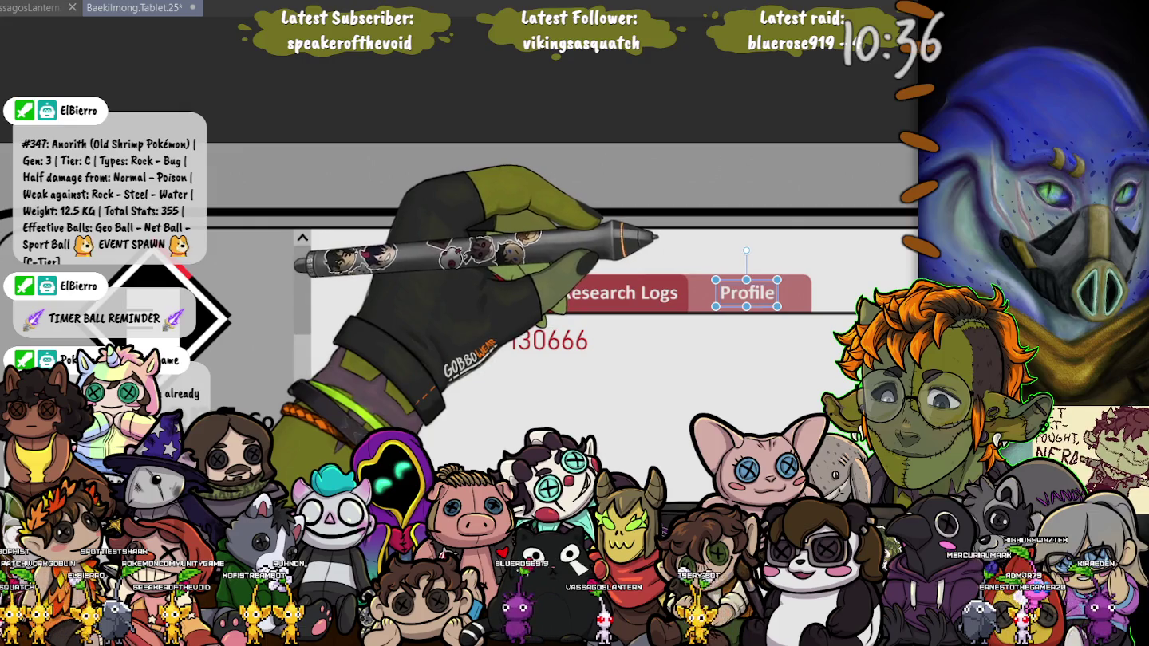
pyautogui.click(619, 293)
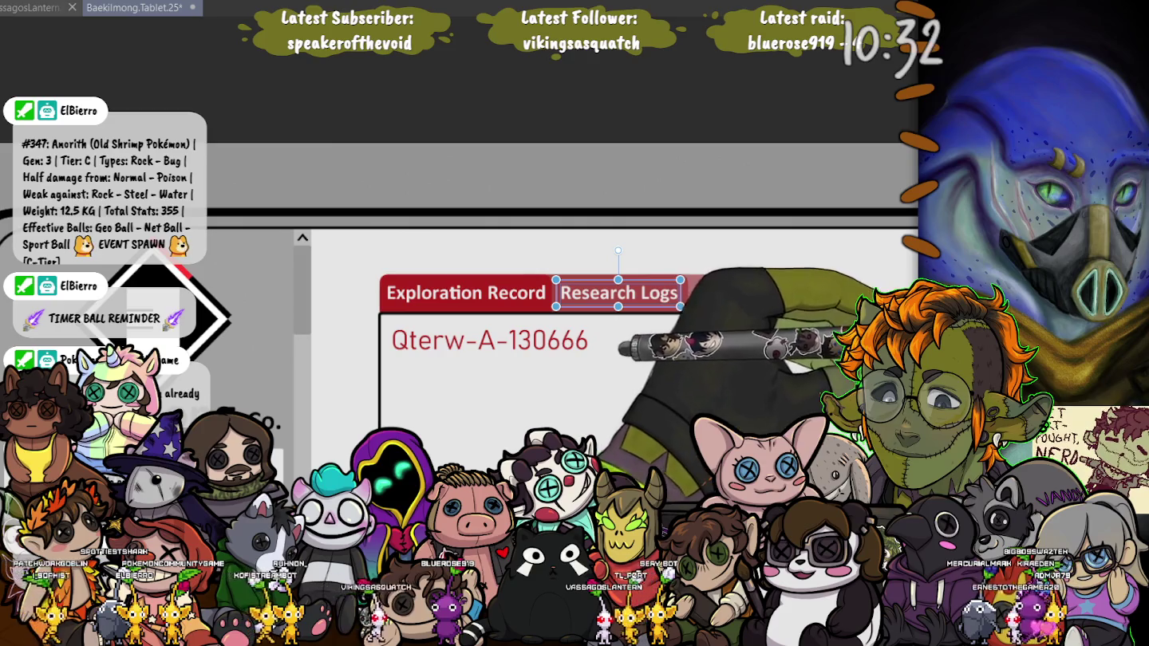
pyautogui.click(466, 292)
pyautogui.click(619, 293)
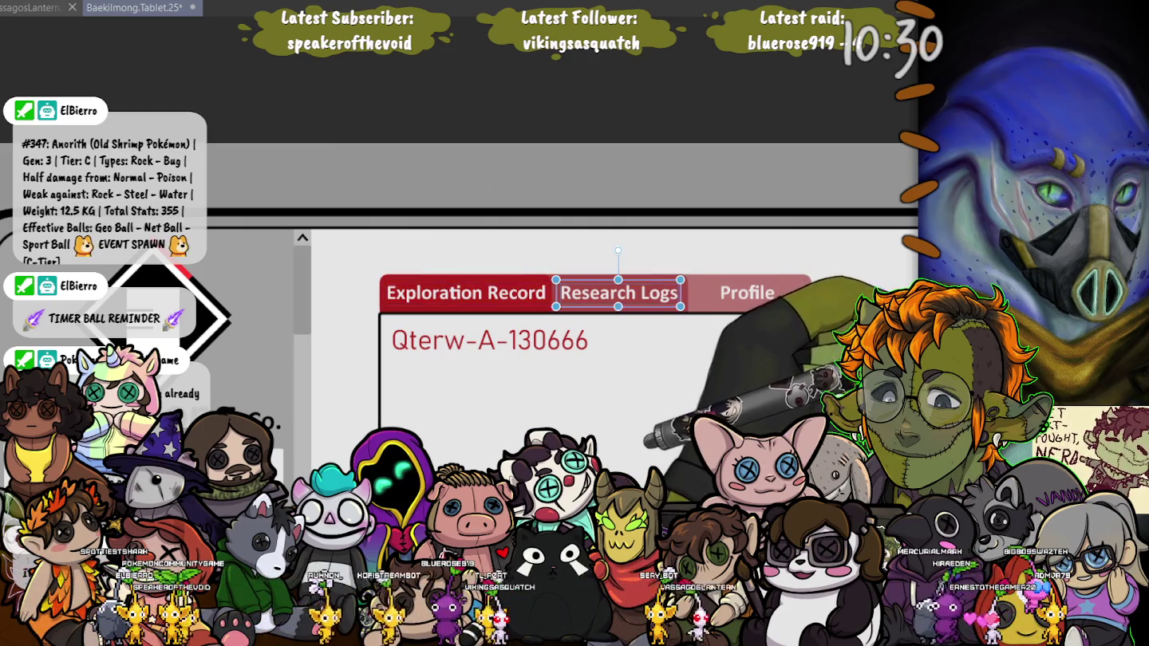
pyautogui.click(746, 293)
pyautogui.click(618, 293)
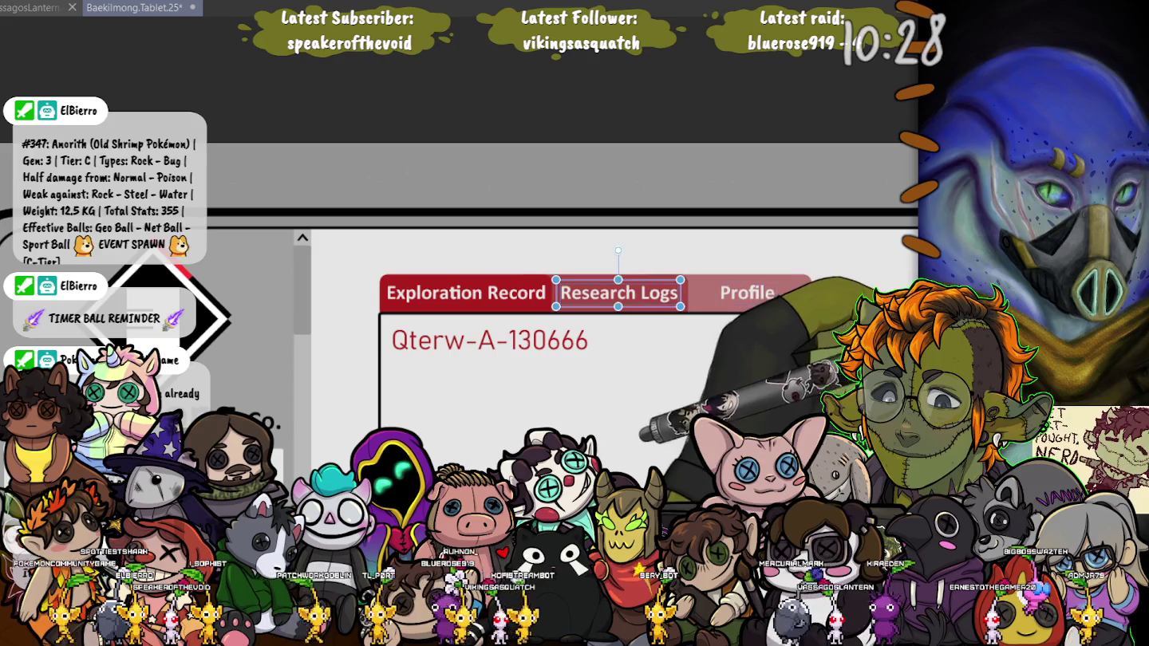
pyautogui.click(747, 293)
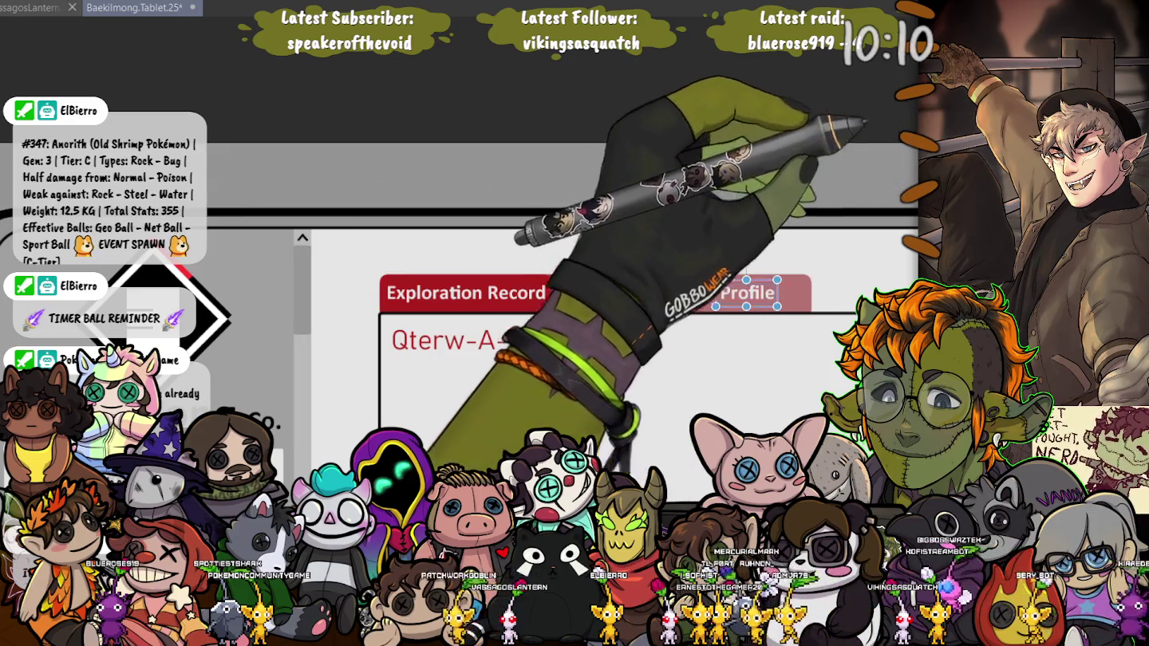
# Try a narrower Profile text box, toggle it with undo, and recheck the three labels' alignment
pyautogui.moveTo(777, 307); pyautogui.dragTo(765, 304)
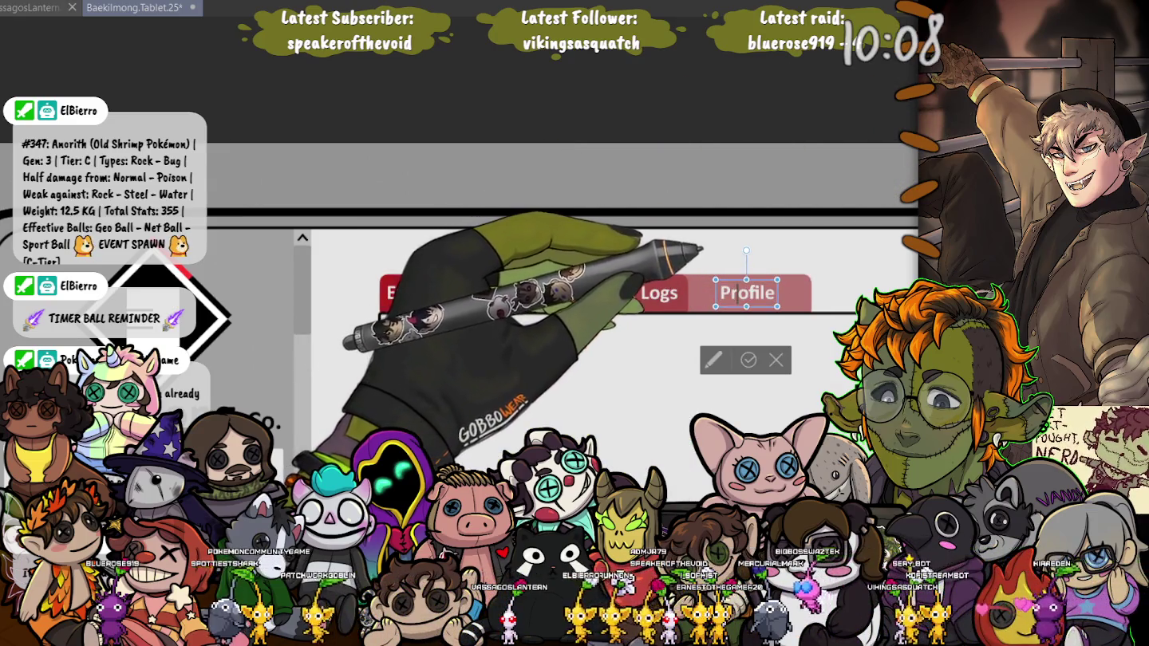
pyautogui.hotkey('ctrl', 'z')
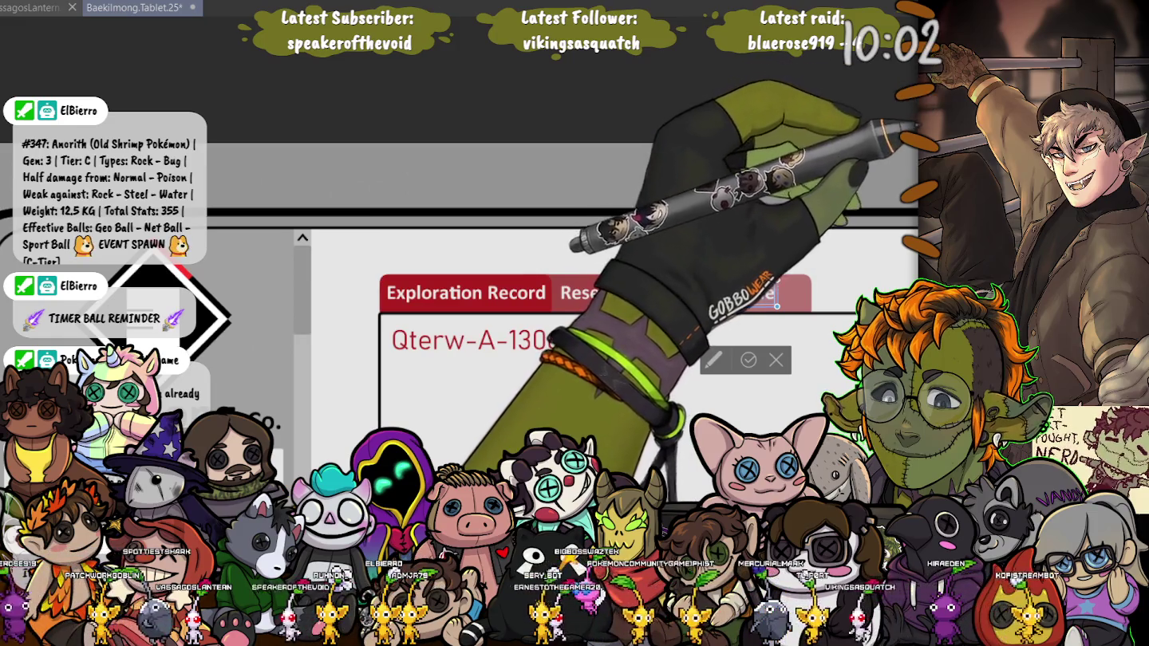
pyautogui.hotkey('ctrl', 'z')
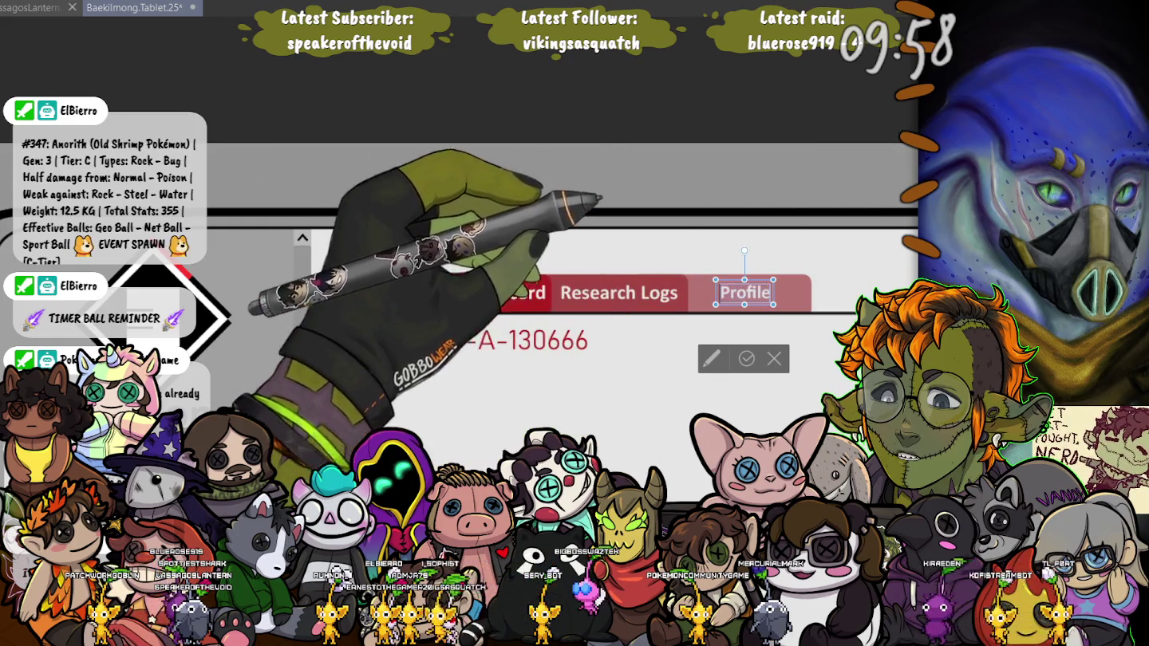
pyautogui.click(618, 293)
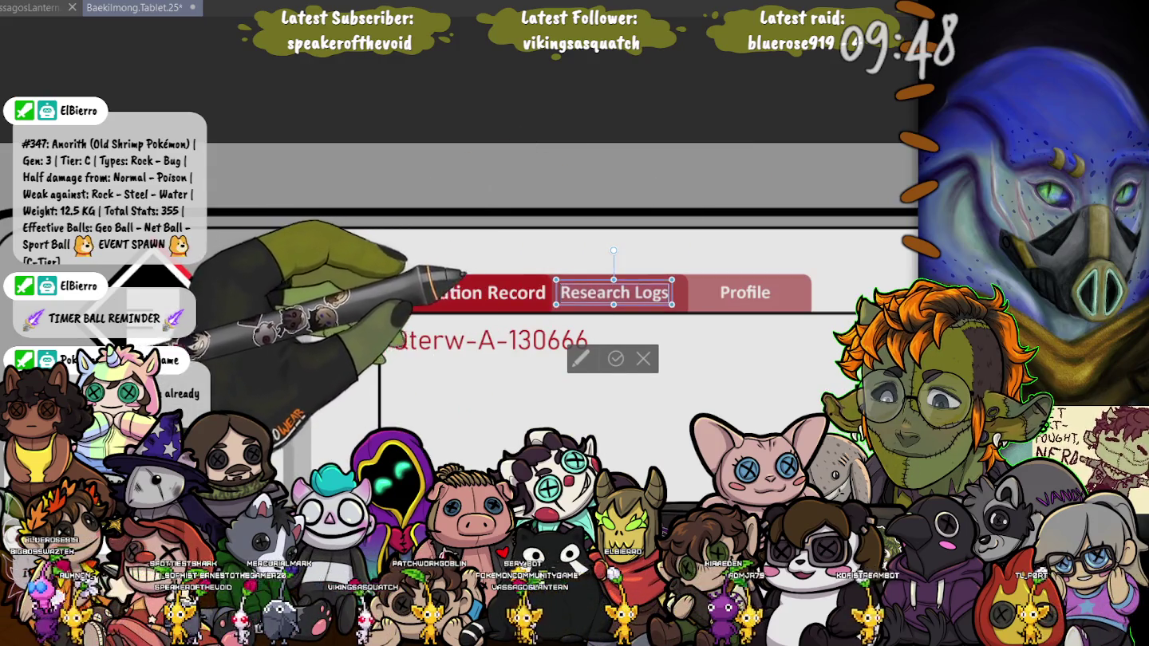
pyautogui.click(503, 292)
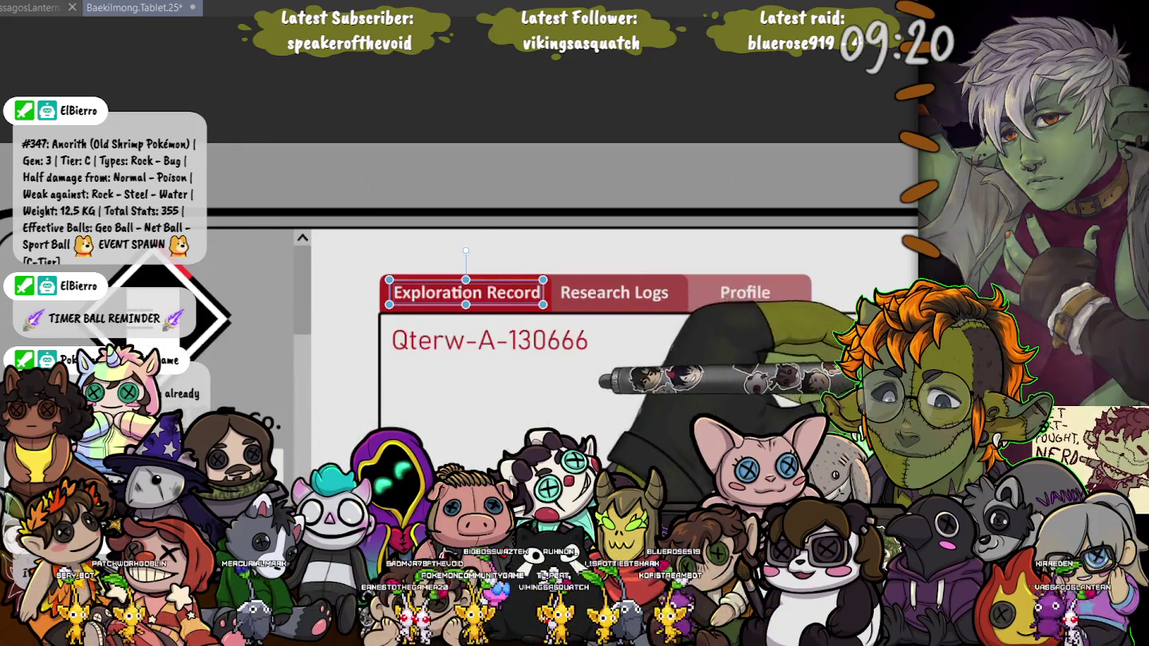
pyautogui.click(745, 291)
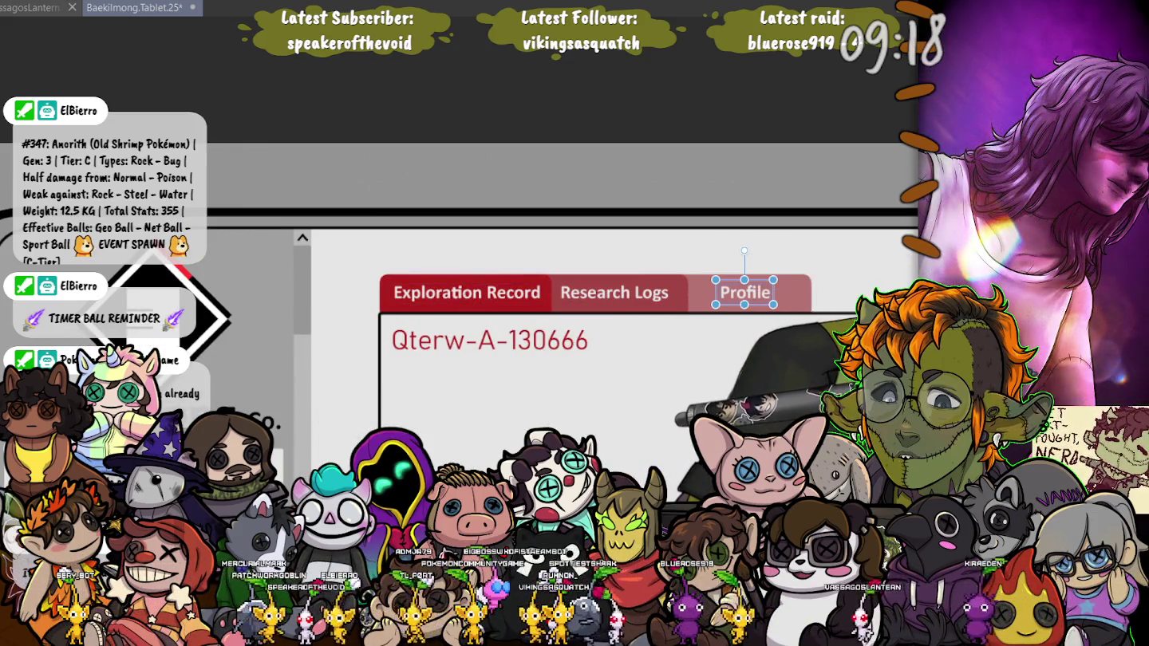
pyautogui.click(466, 291)
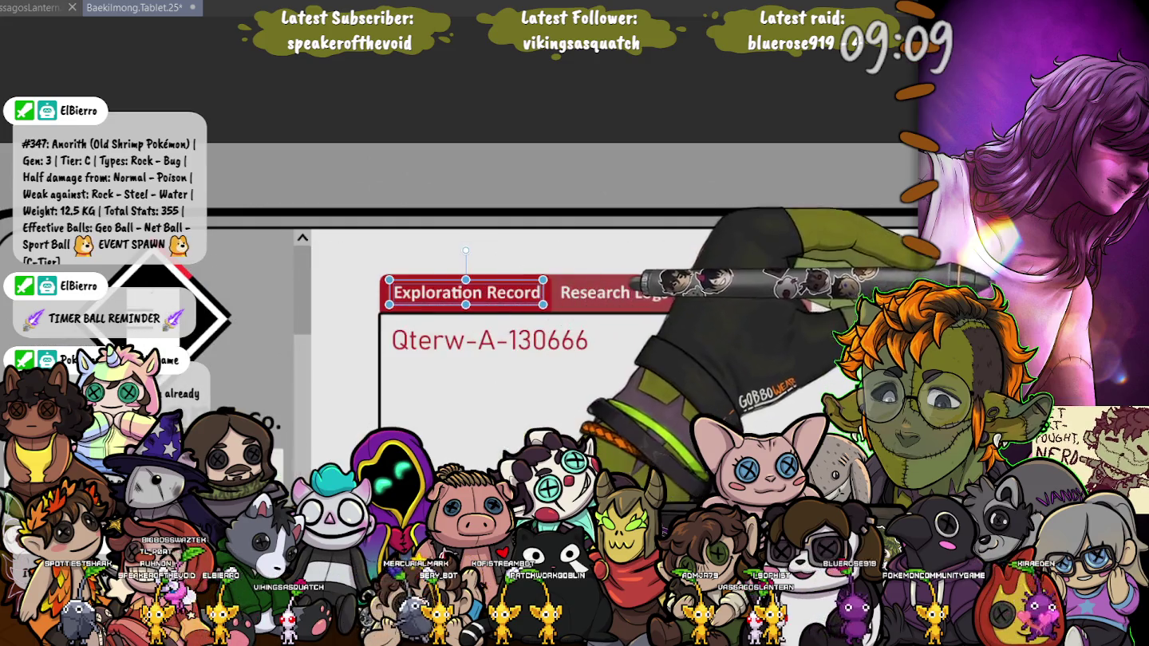
pyautogui.click(743, 292)
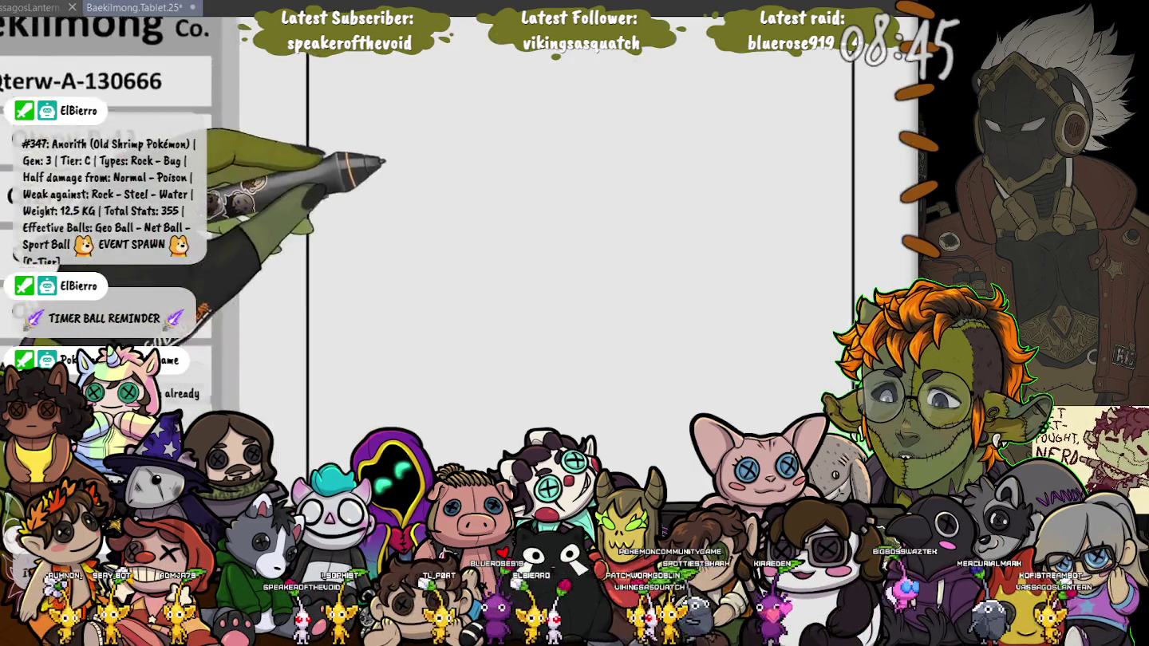
# Select the Profile label, then all three tab labels, then the Qterw-A-130666 heading text
pyautogui.click(669, 111)
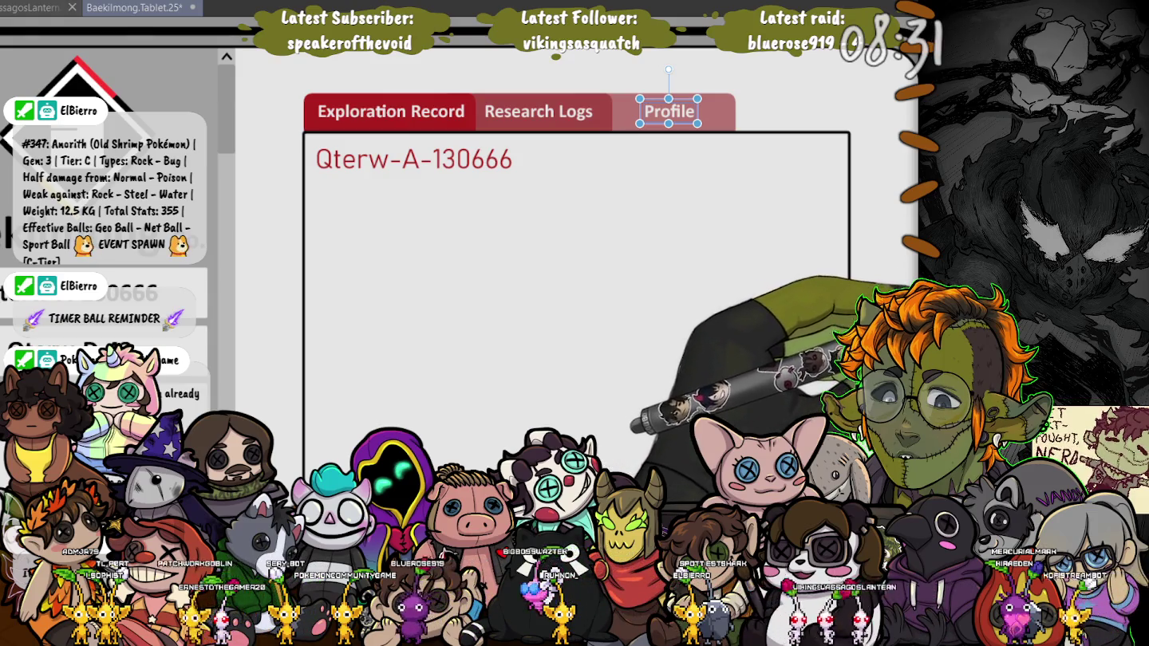
pyautogui.click(505, 112)
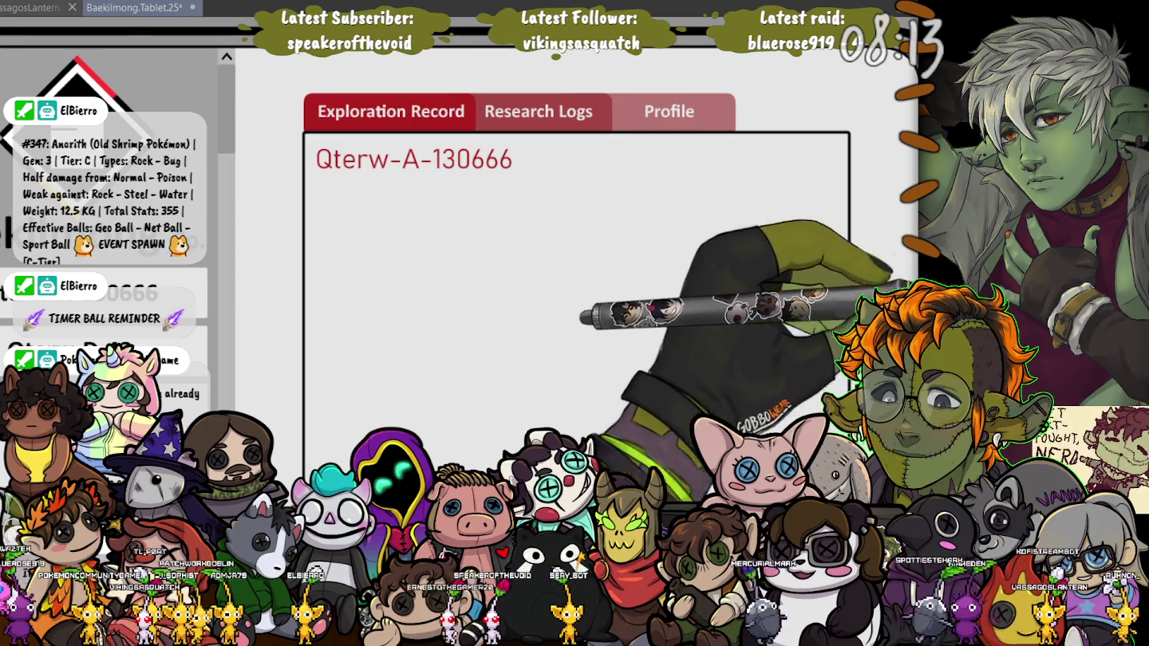
pyautogui.click(412, 160)
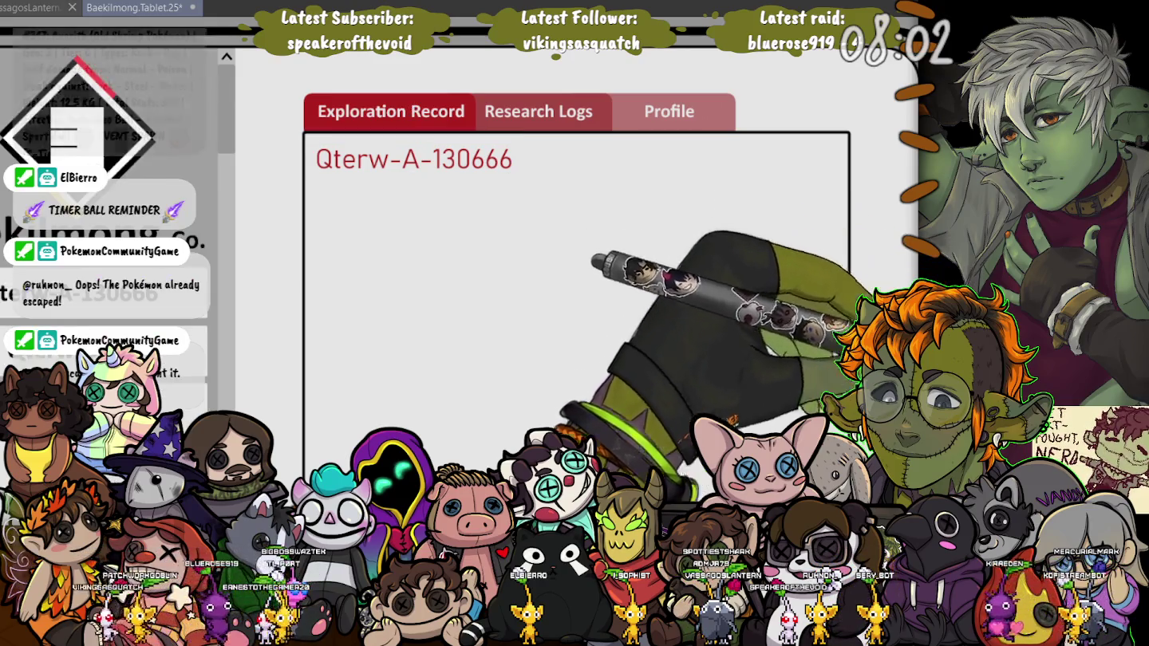
# Clear the selection and zoom out to show the entire tablet mock-up
pyautogui.press('Escape')
pyautogui.scroll(-2, 423, 319)
pyautogui.scroll(-1, 422, 320)
pyautogui.scroll(-1, 423, 320)
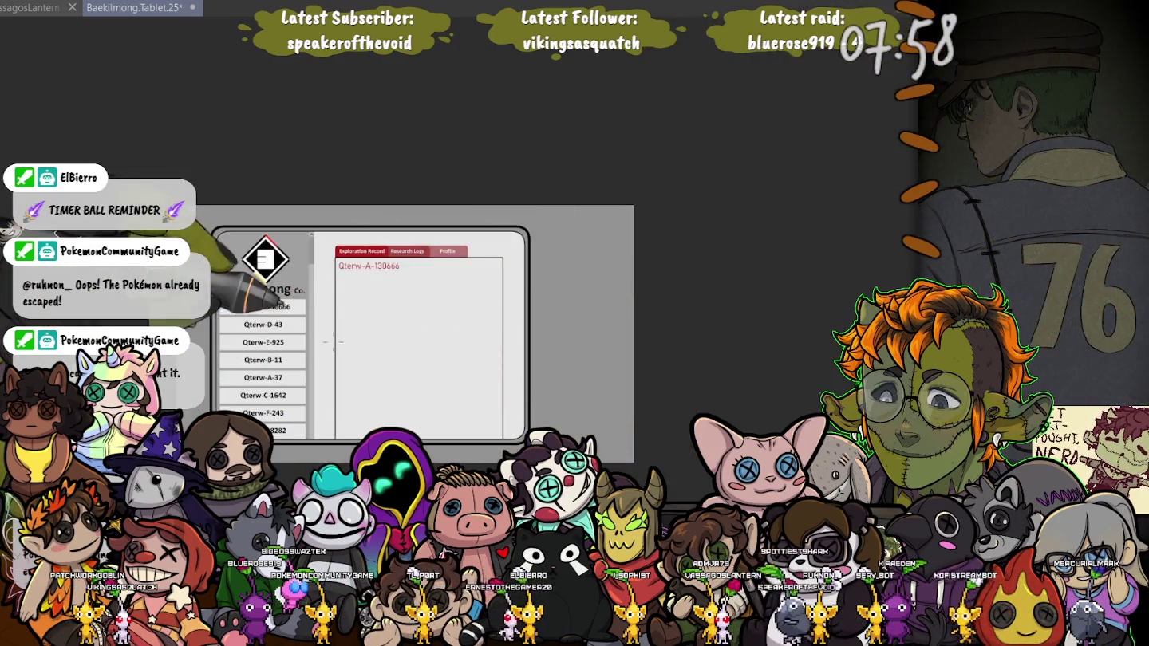
# Pull the content panel's bottom edge up a few pixels to shorten it
pyautogui.moveTo(324, 348); pyautogui.dragTo(514, 379)
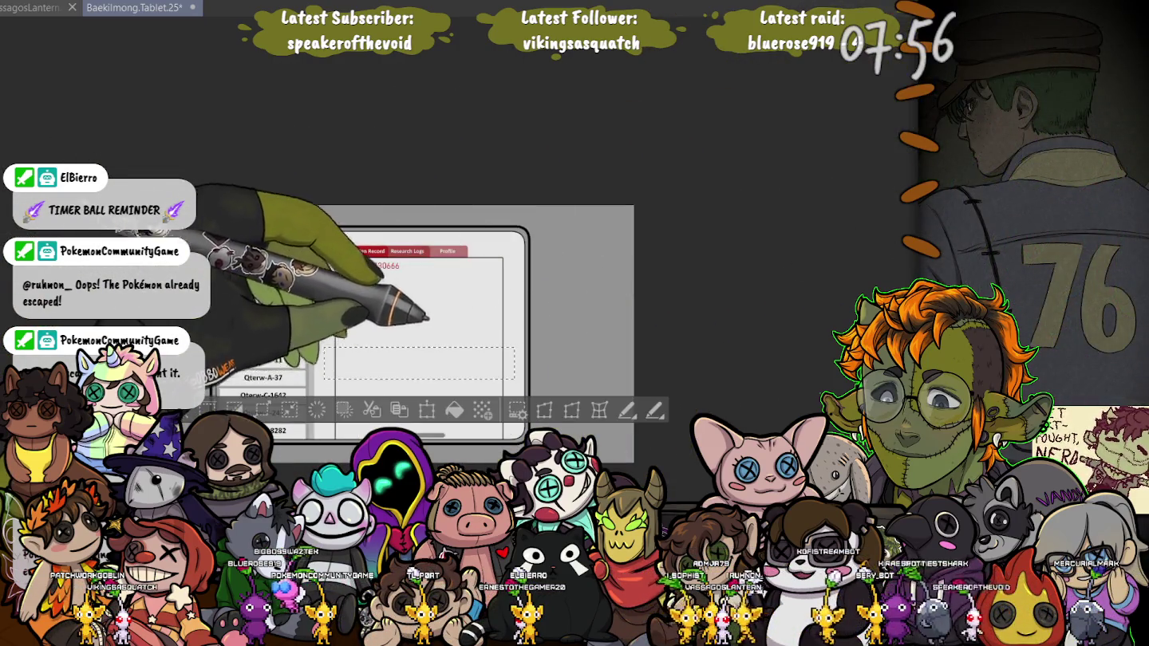
pyautogui.hotkey('ctrl', 'd')
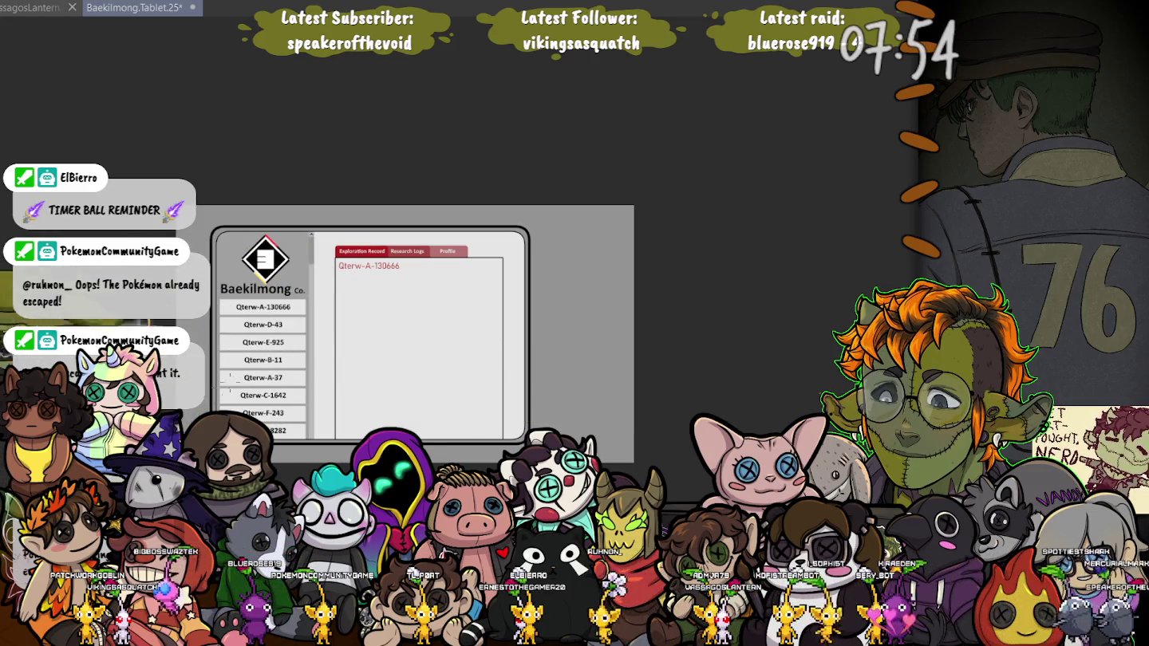
pyautogui.moveTo(320, 324); pyautogui.dragTo(551, 429)
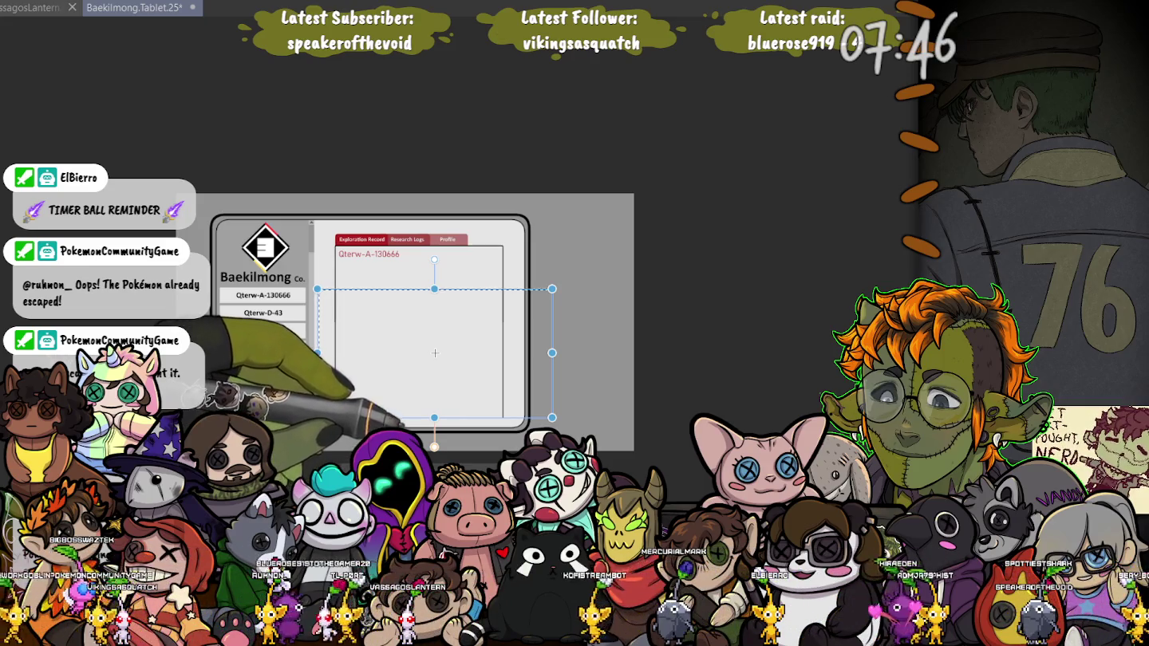
pyautogui.press('Escape')
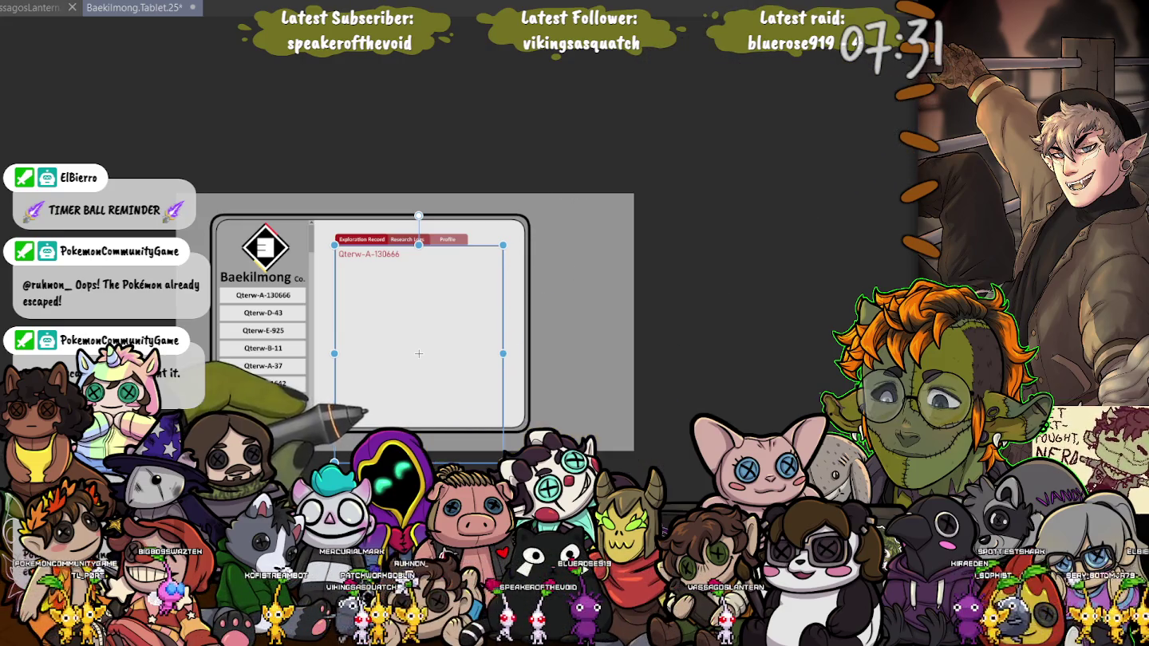
pyautogui.moveTo(420, 457)
pyautogui.mouseDown()
pyautogui.moveTo(420, 420)
pyautogui.moveTo(420, 462)
pyautogui.mouseUp()
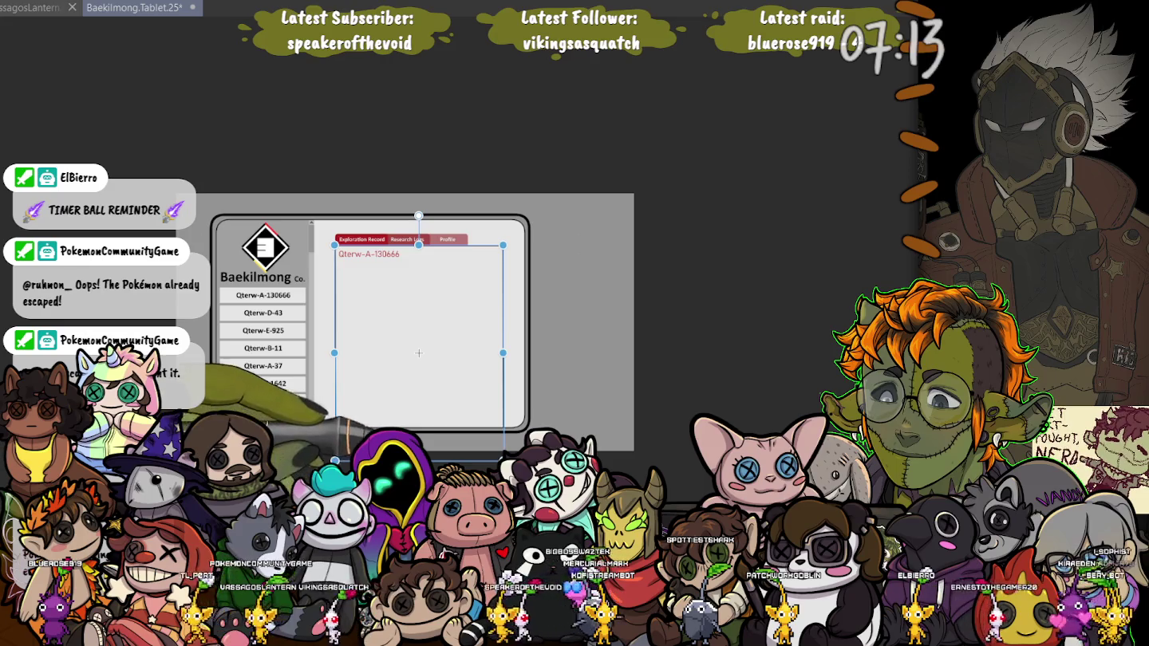
pyautogui.press('Escape')
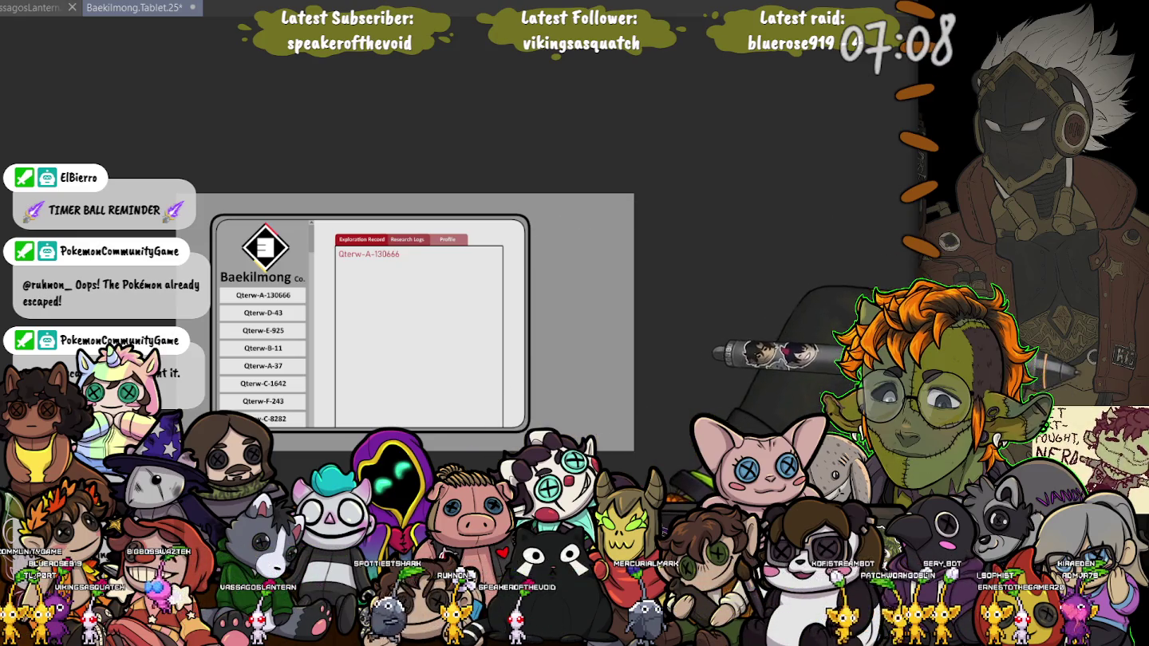
# Nudge the red tab bar and content panel upward with four Up-arrow steps
pyautogui.scroll(5, 336, 249)
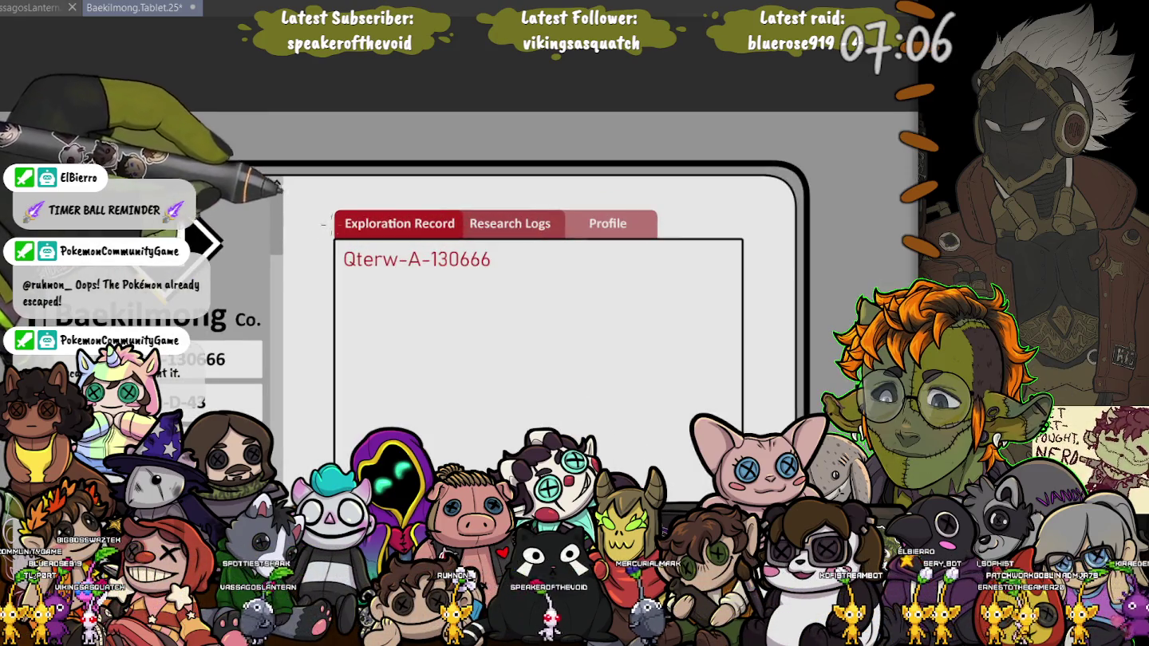
pyautogui.scroll(-3, 322, 227)
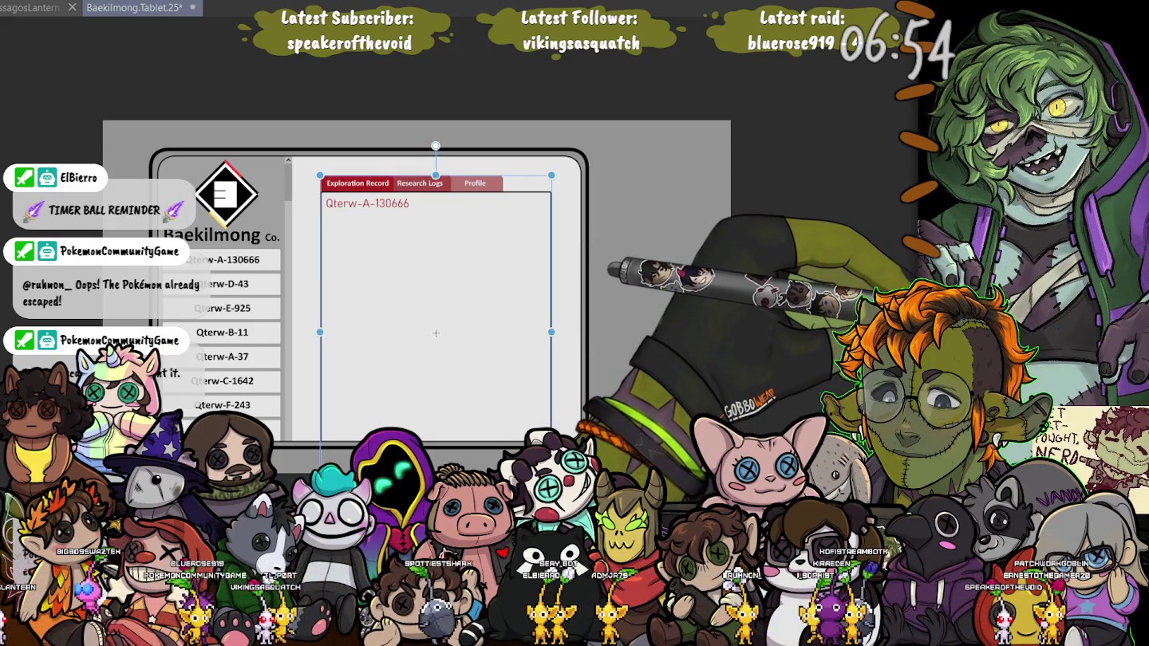
pyautogui.press('Up')
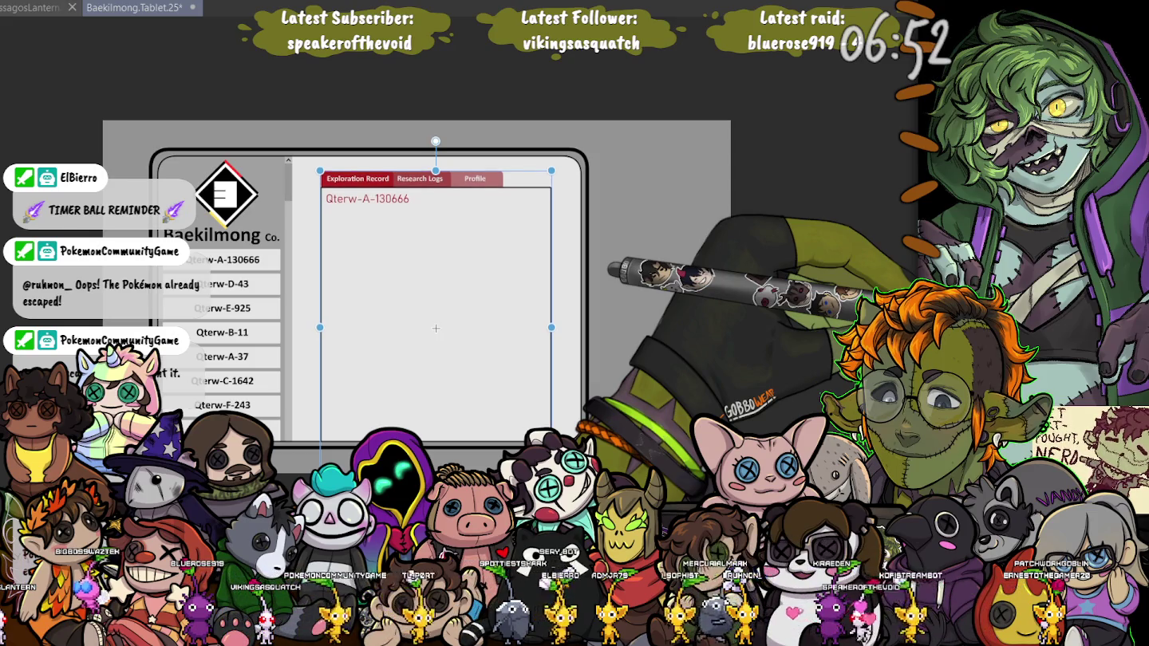
pyautogui.press('Up')
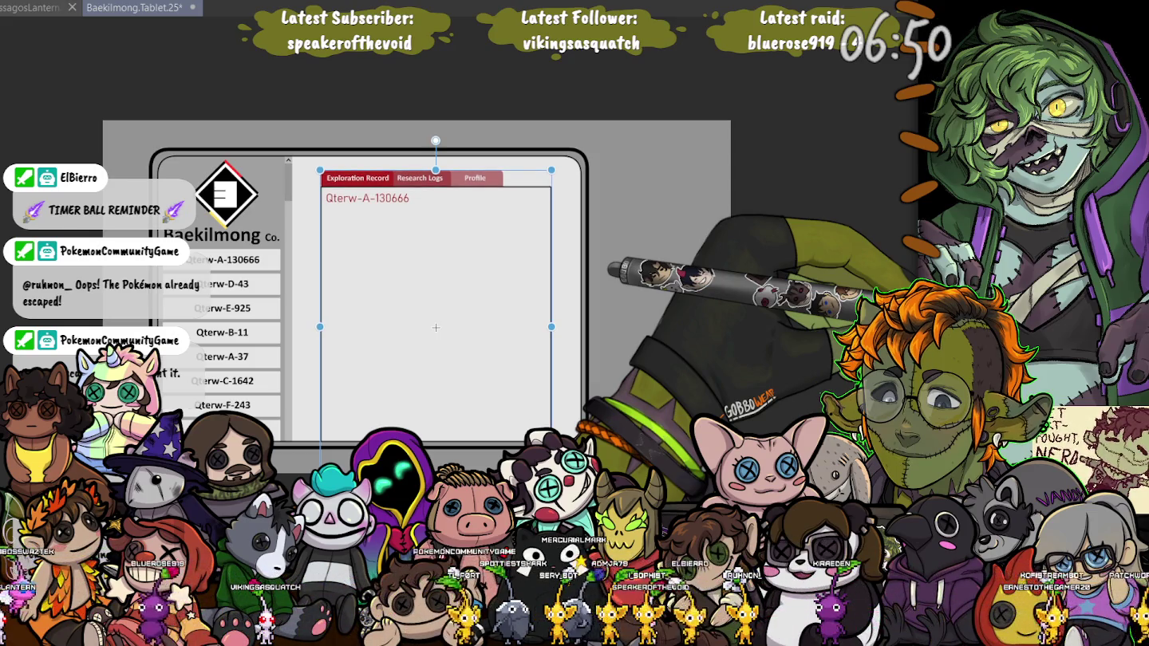
pyautogui.press('Up')
pyautogui.press('Up')
pyautogui.press('Up')
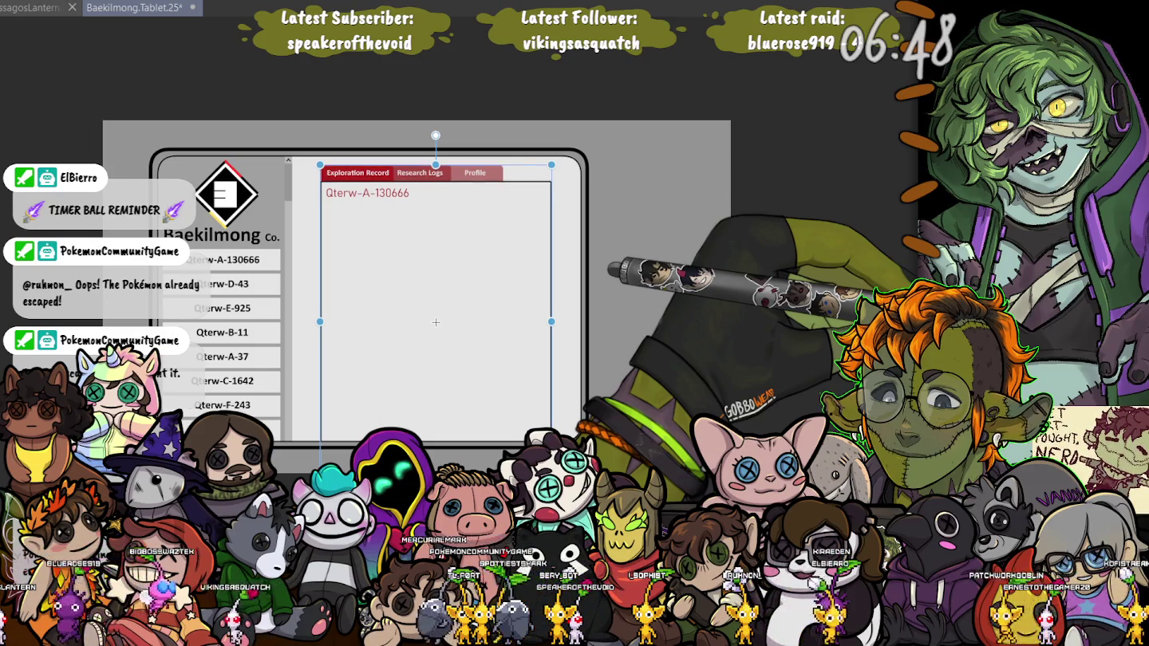
pyautogui.press('Up')
pyautogui.press('Up')
pyautogui.press('Up')
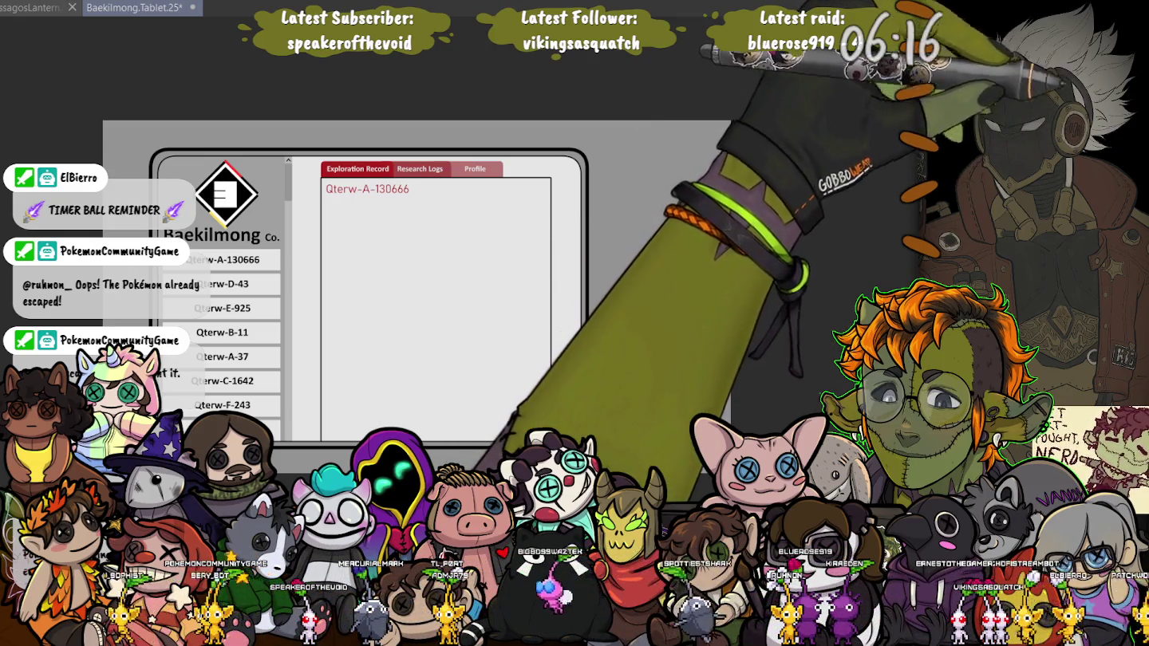
# Try a transform on the area around the tabs and heading, then back out and deselect
pyautogui.moveTo(569, 255); pyautogui.dragTo(251, 121)
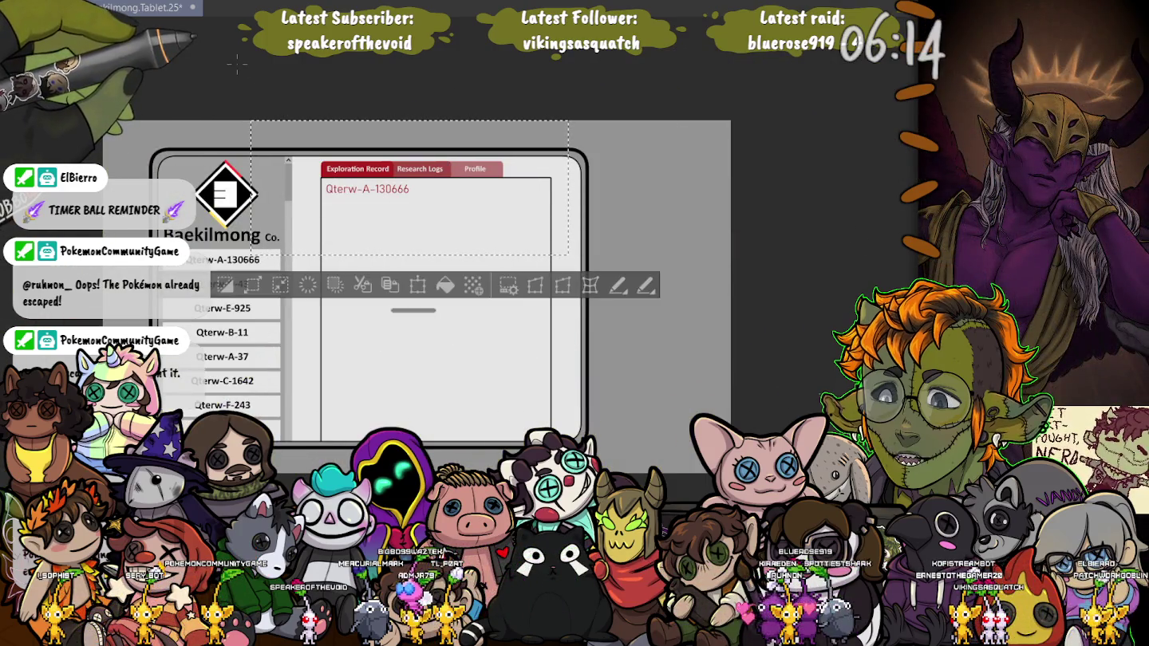
pyautogui.hotkey('ctrl', 't')
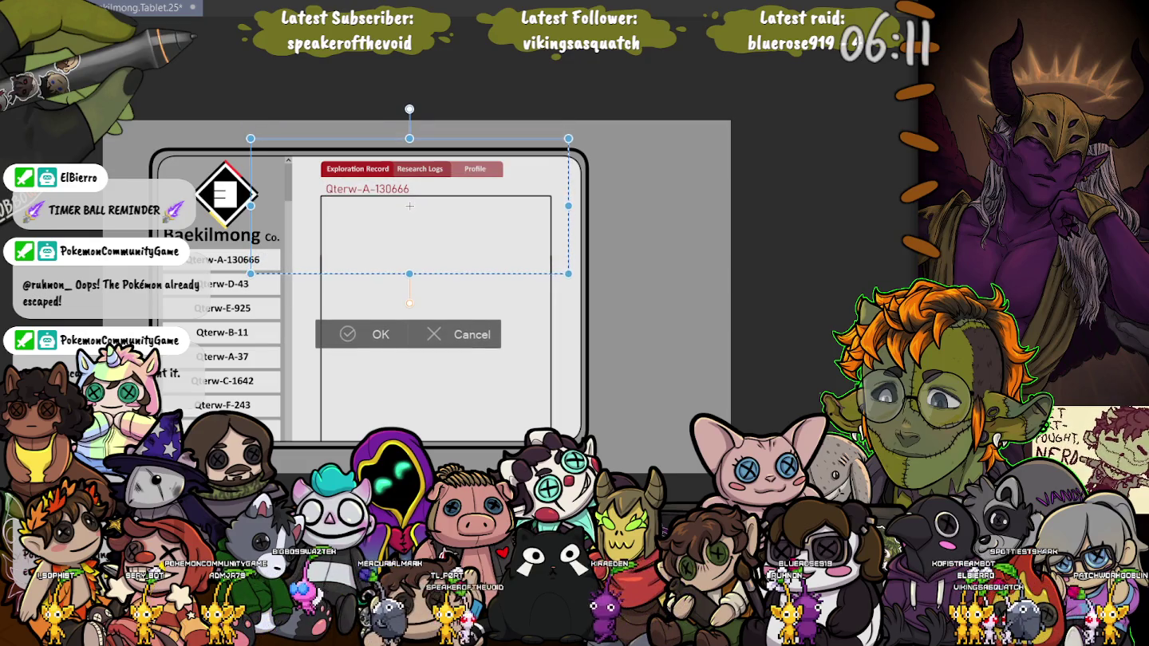
pyautogui.press('Return')
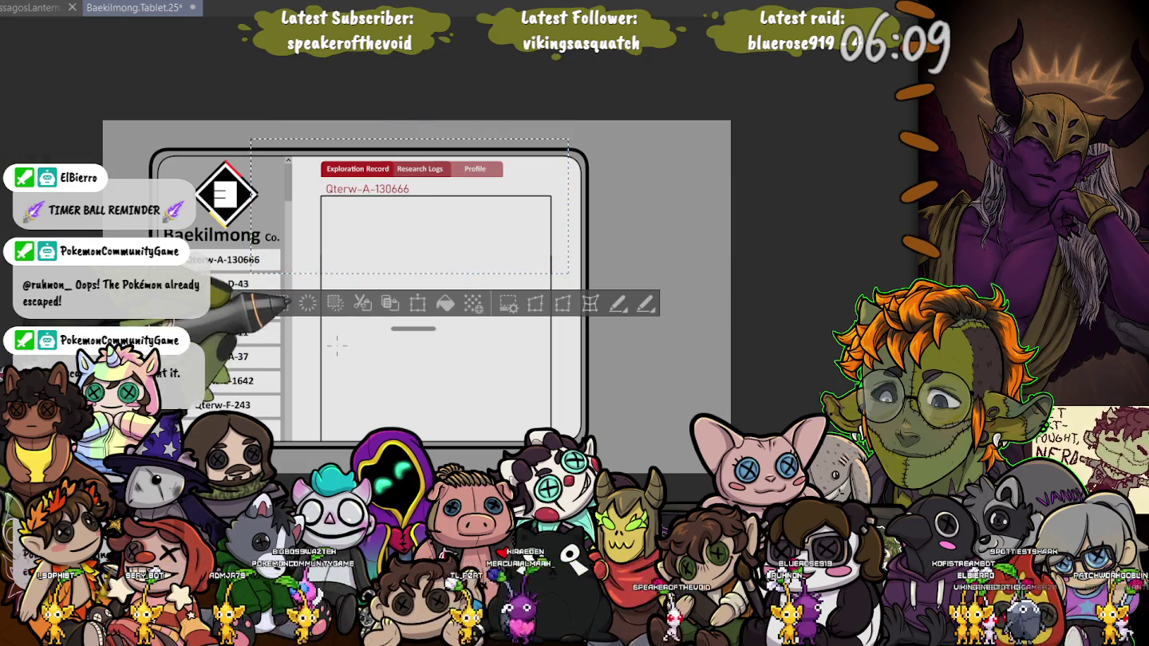
pyautogui.hotkey('ctrl', 'd')
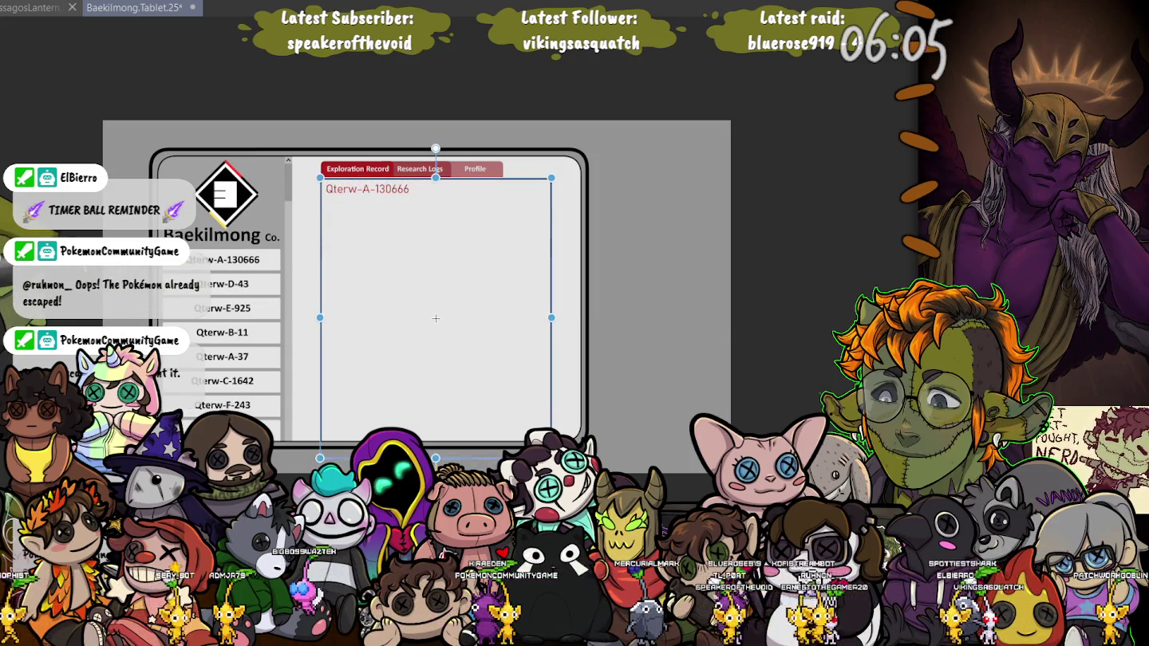
# Apply the content panel resize so the white panel fills the tablet screen
pyautogui.scroll(2, 316, 179)
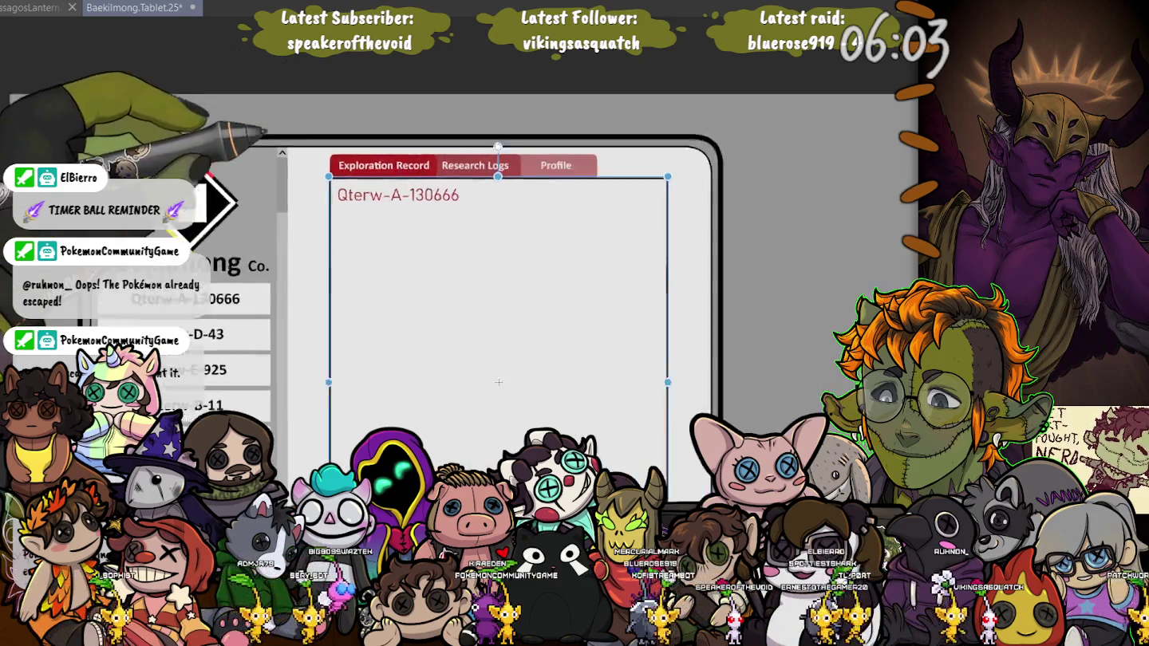
pyautogui.scroll(4, 316, 179)
pyautogui.scroll(2, 316, 179)
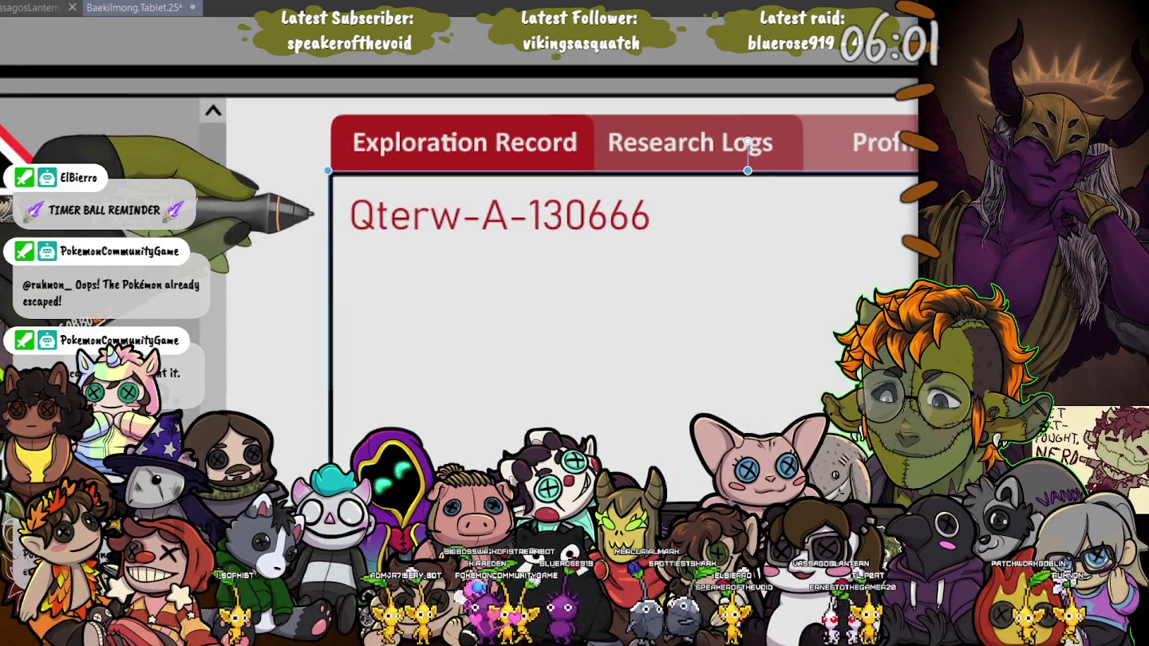
pyautogui.scroll(-4, 326, 264)
pyautogui.scroll(-3, 326, 264)
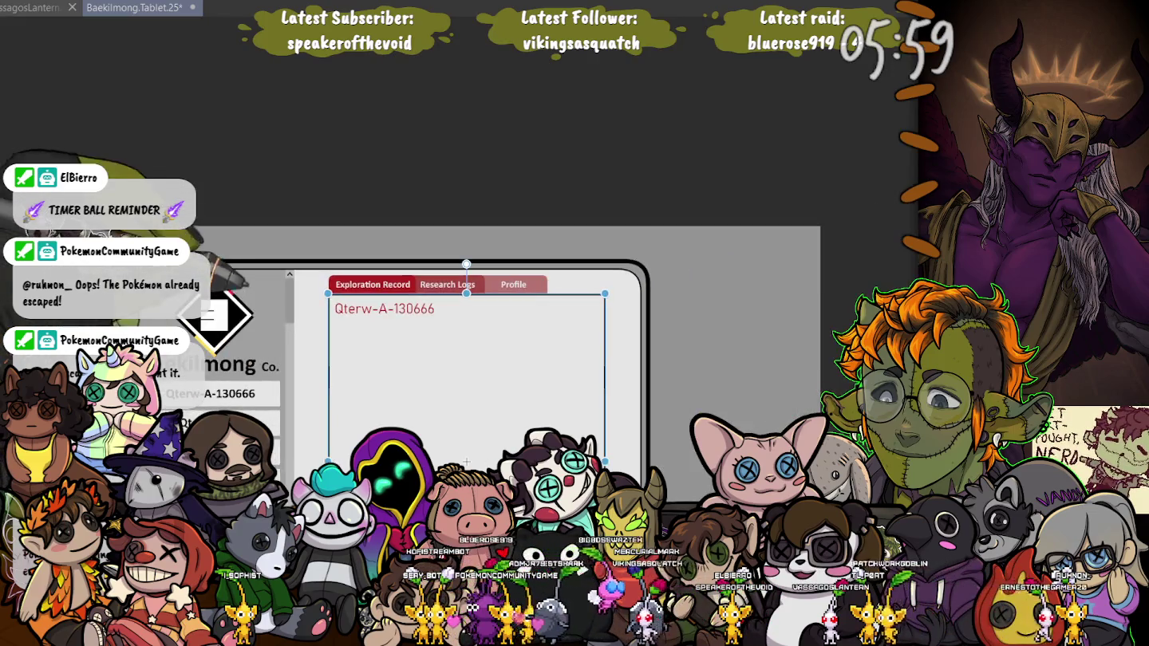
pyautogui.scroll(2, 323, 204)
pyautogui.scroll(3, 322, 204)
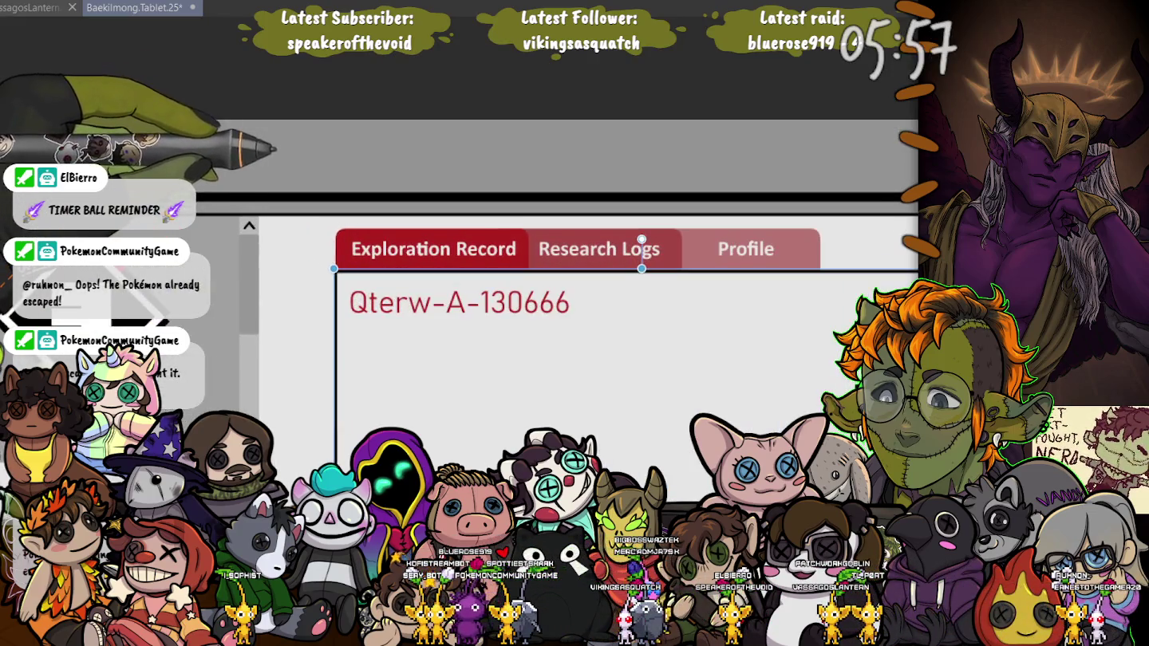
pyautogui.scroll(-4, 306, 303)
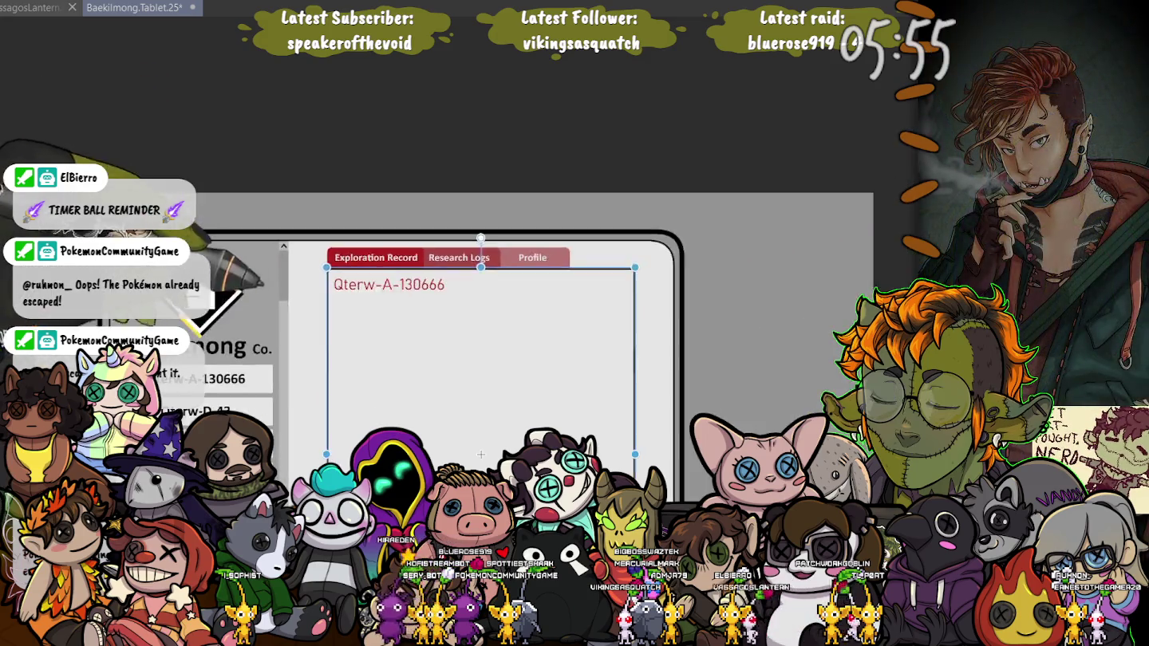
pyautogui.scroll(1, 307, 304)
pyautogui.scroll(1, 306, 303)
pyautogui.scroll(1, 306, 303)
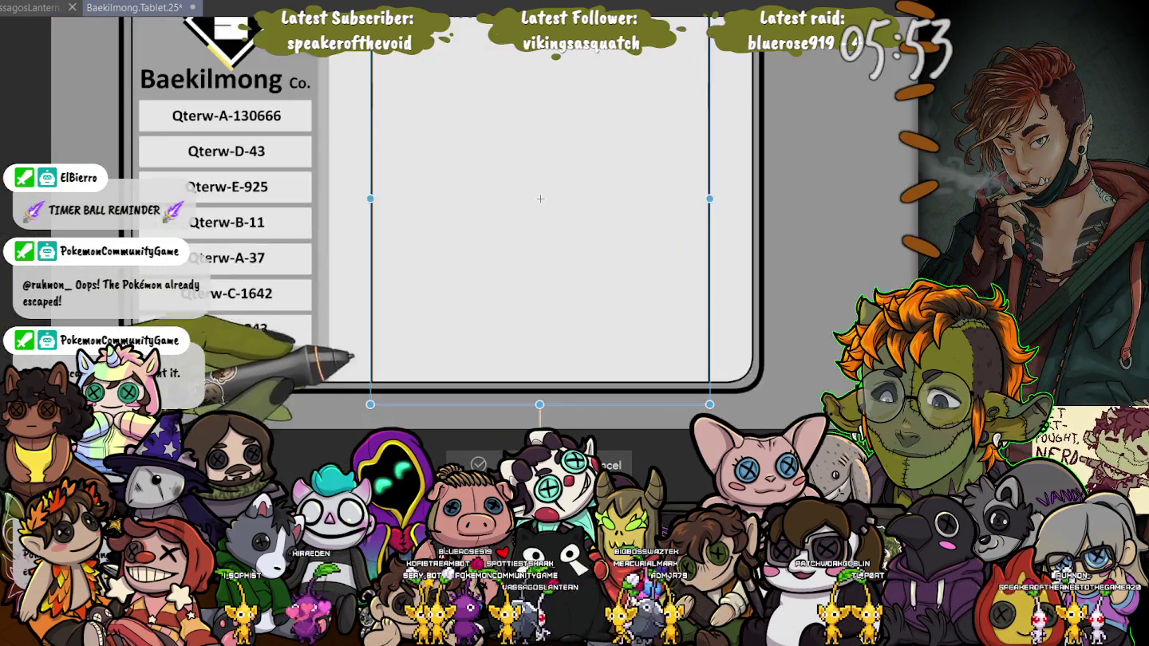
pyautogui.scroll(1, 306, 304)
pyautogui.scroll(-4, 470, 360)
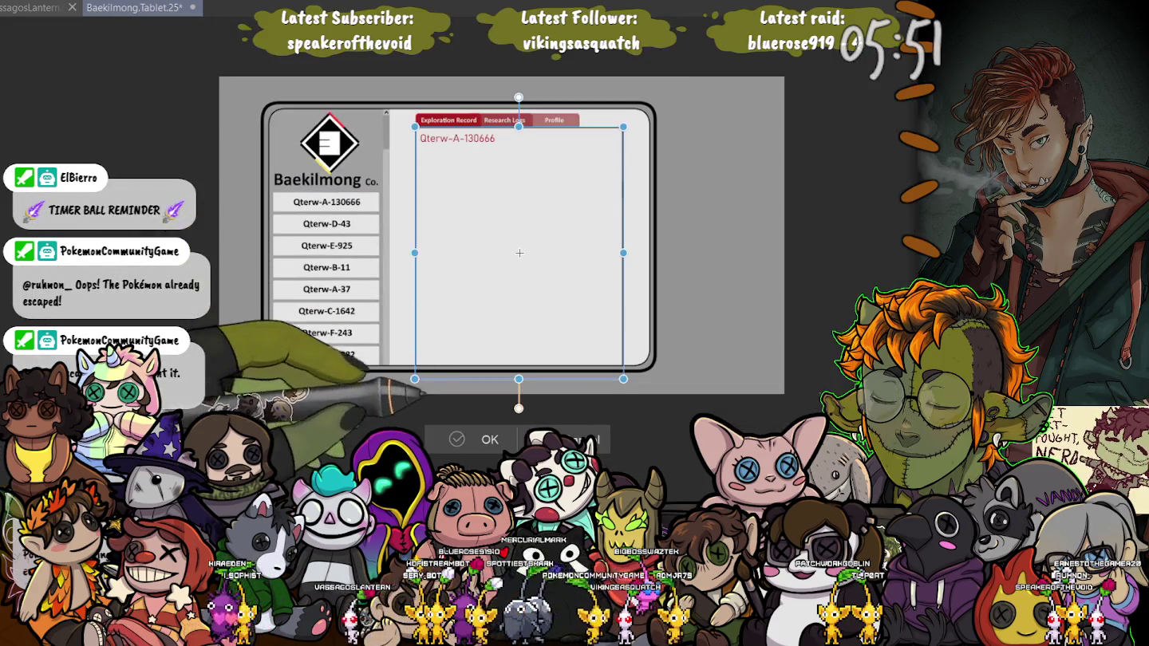
pyautogui.press('Return')
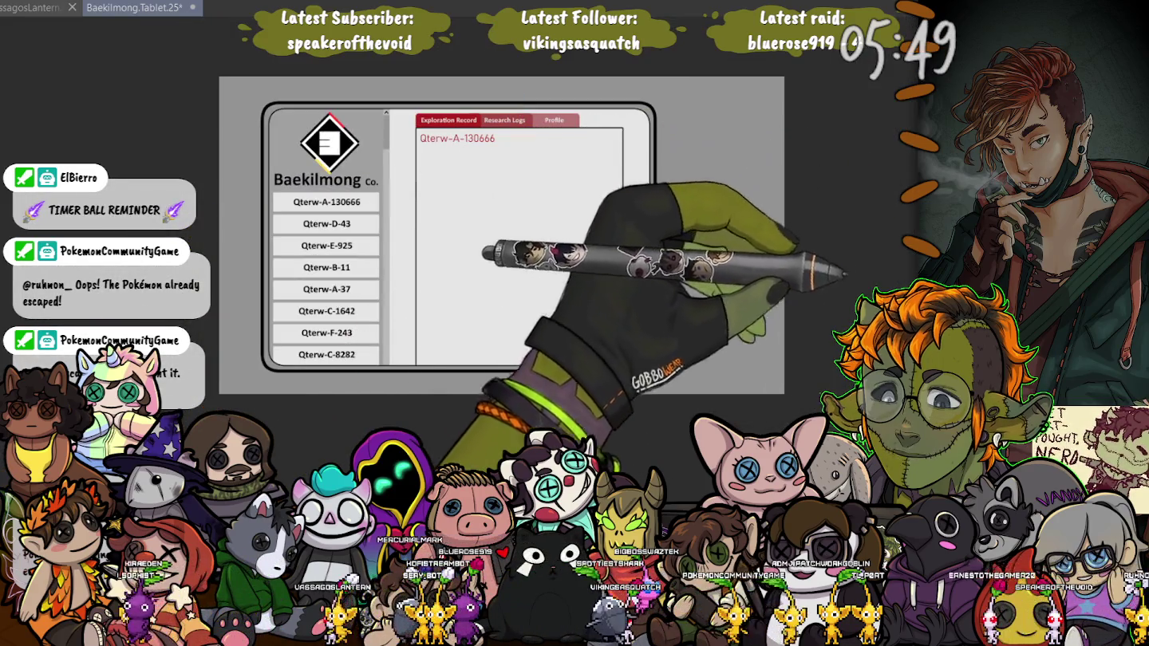
# Transform the selected lower part of the tablet screen and deselect it
pyautogui.moveTo(385, 211); pyautogui.dragTo(662, 384)
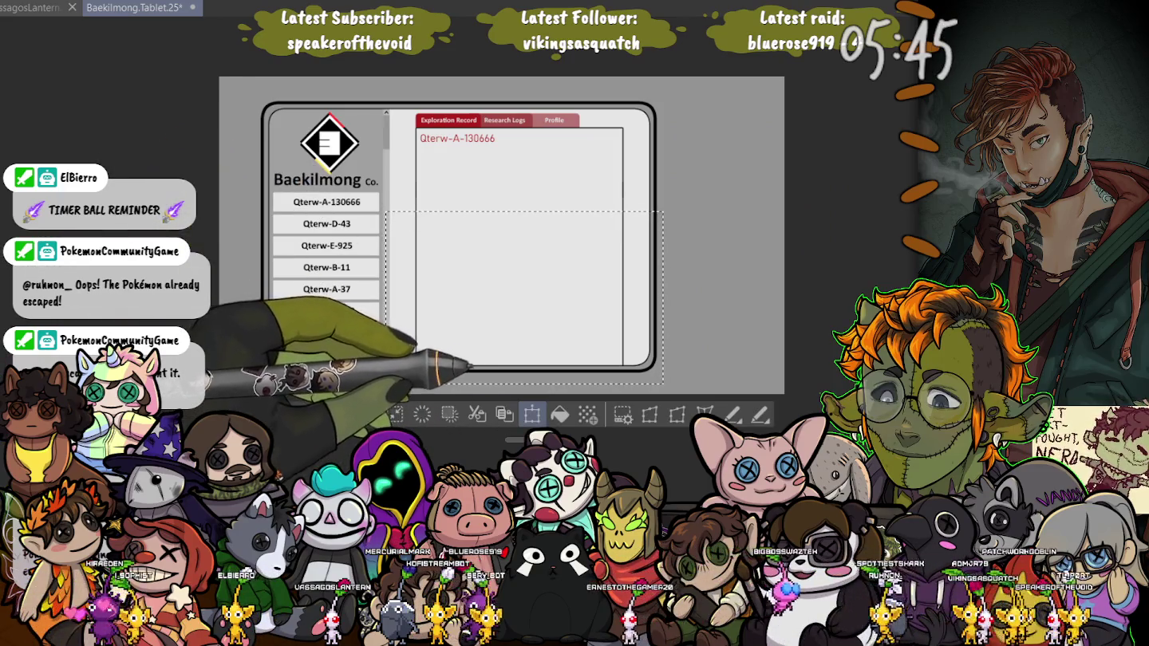
pyautogui.hotkey('ctrl', 't')
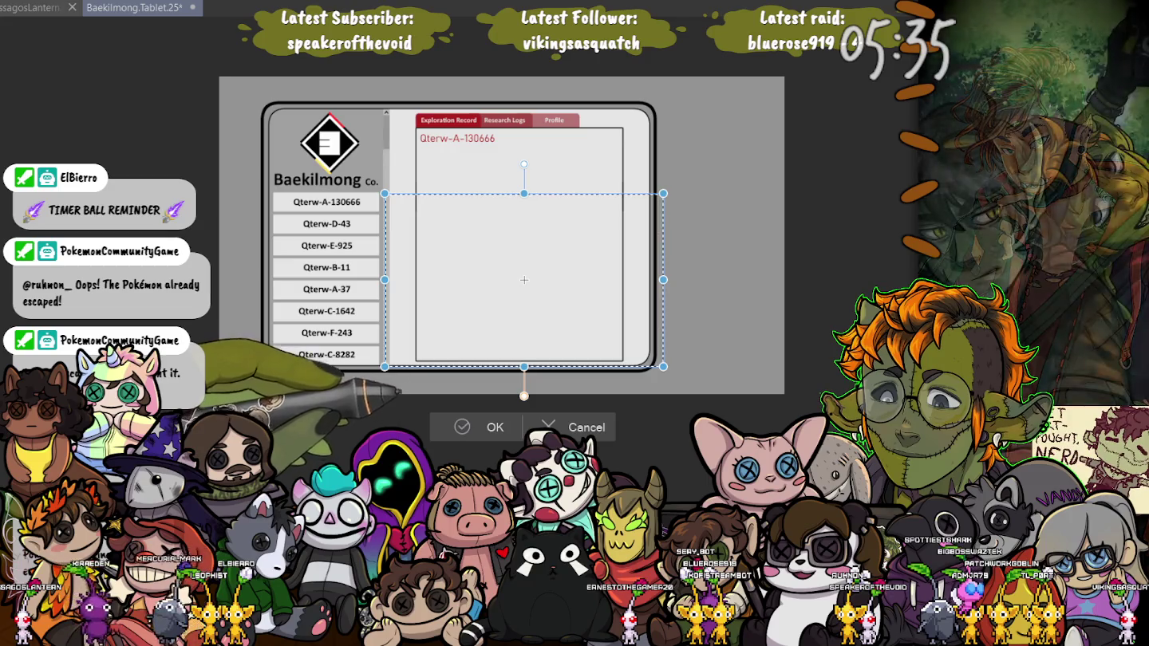
pyautogui.press('Return')
pyautogui.hotkey('ctrl', 'd')
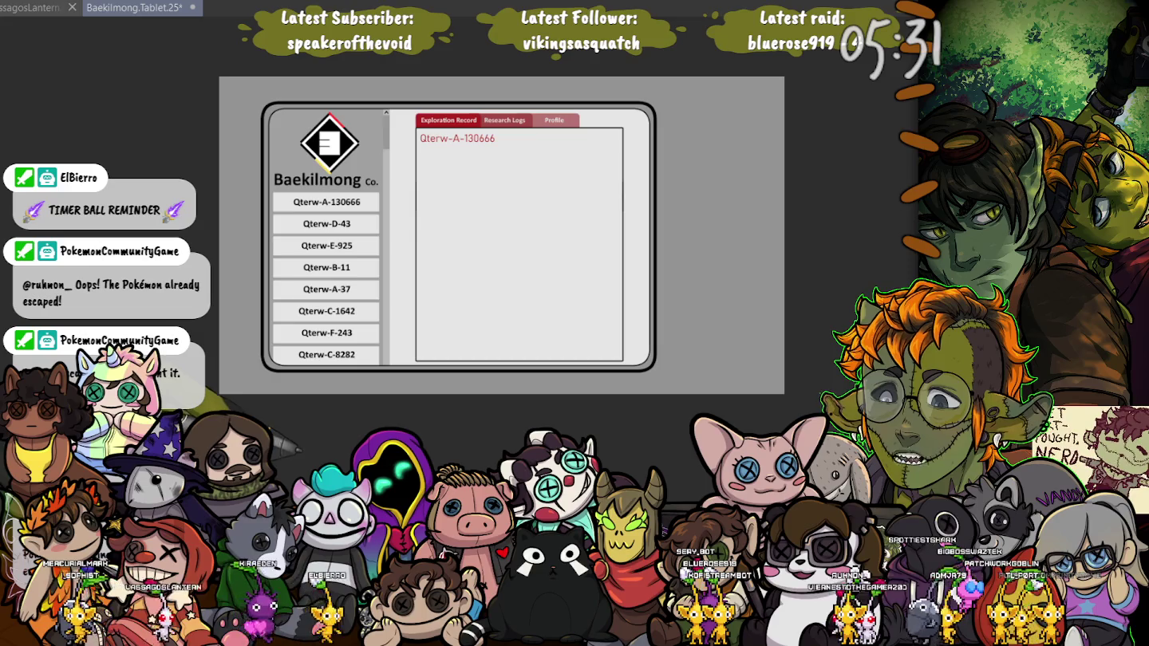
# Reselect the content panel's bottom, apply a second transform, and deselect
pyautogui.moveTo(390, 246); pyautogui.dragTo(390, 245)
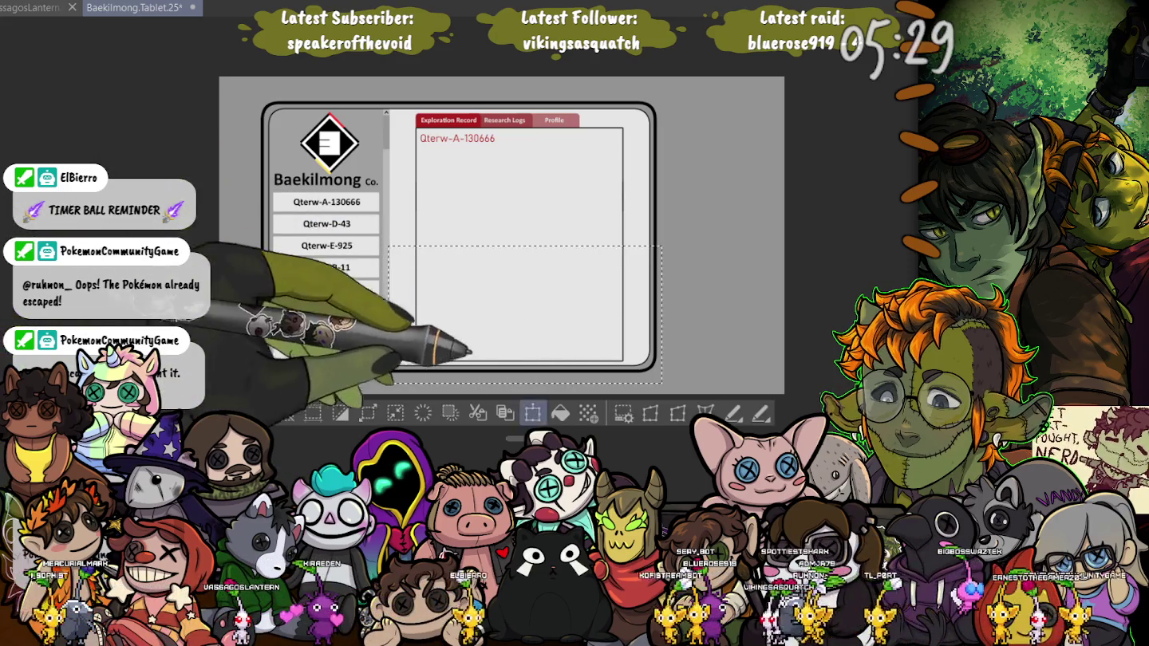
pyautogui.hotkey('ctrl', 't')
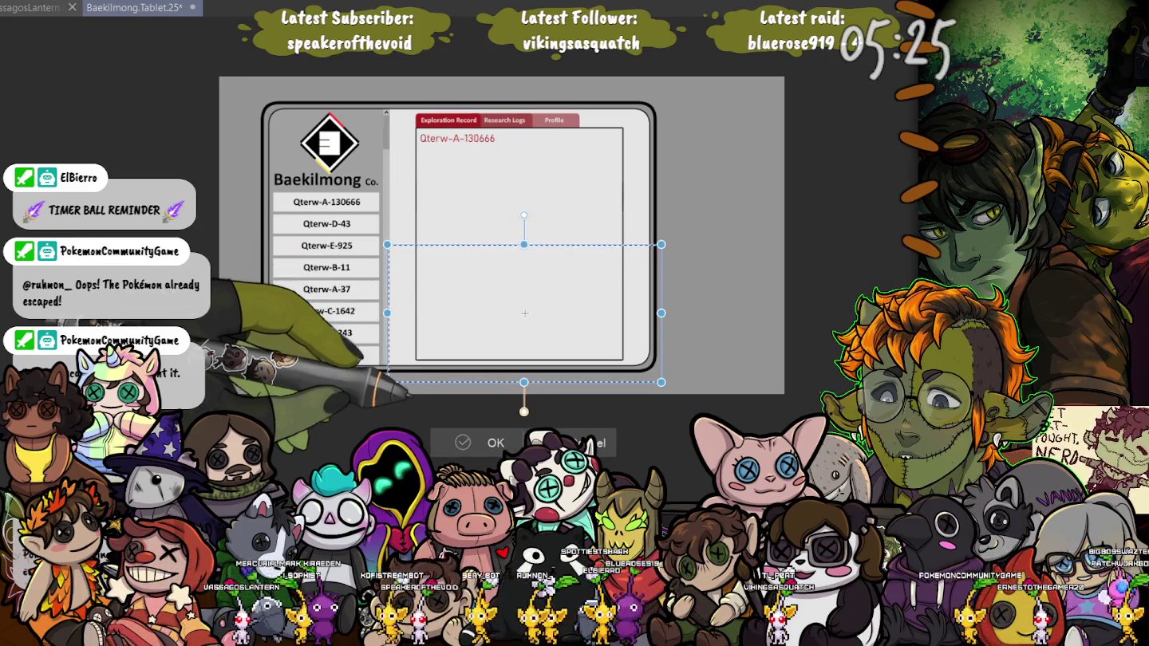
pyautogui.press('Return')
pyautogui.hotkey('ctrl', 'd')
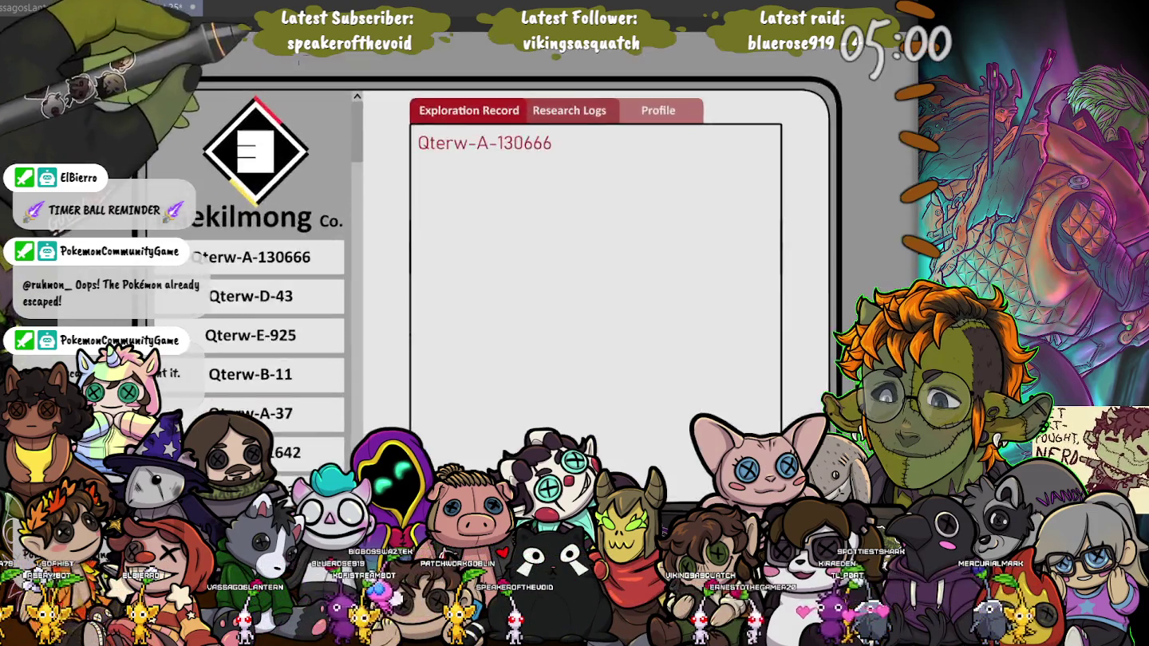
# Shift the list scrollbar's up arrow a few pixels right and commit the move
pyautogui.scroll(5, 313, 95)
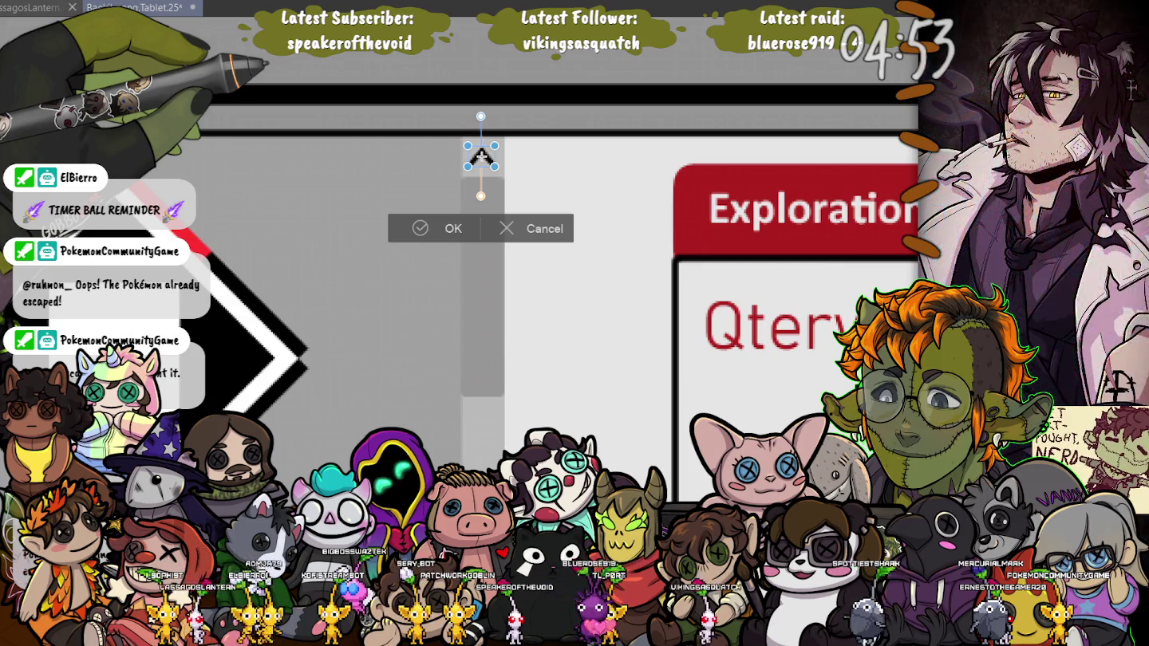
pyautogui.moveTo(480, 157); pyautogui.dragTo(484, 158)
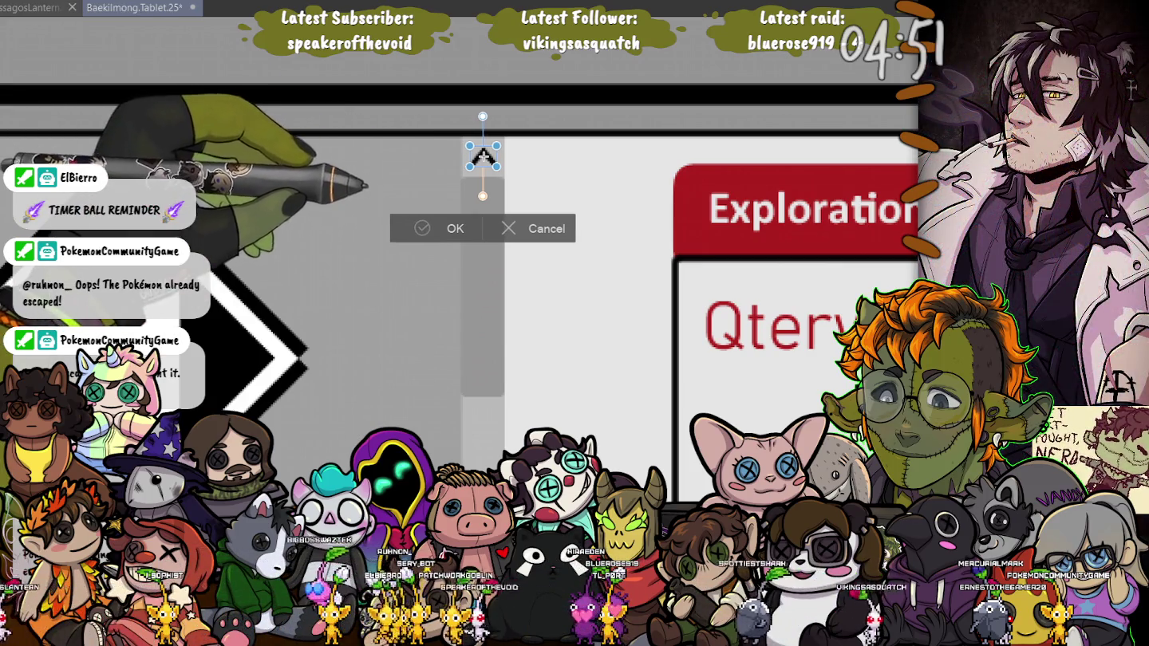
pyautogui.press('Return')
pyautogui.scroll(-4, 304, 424)
pyautogui.scroll(-4, 304, 423)
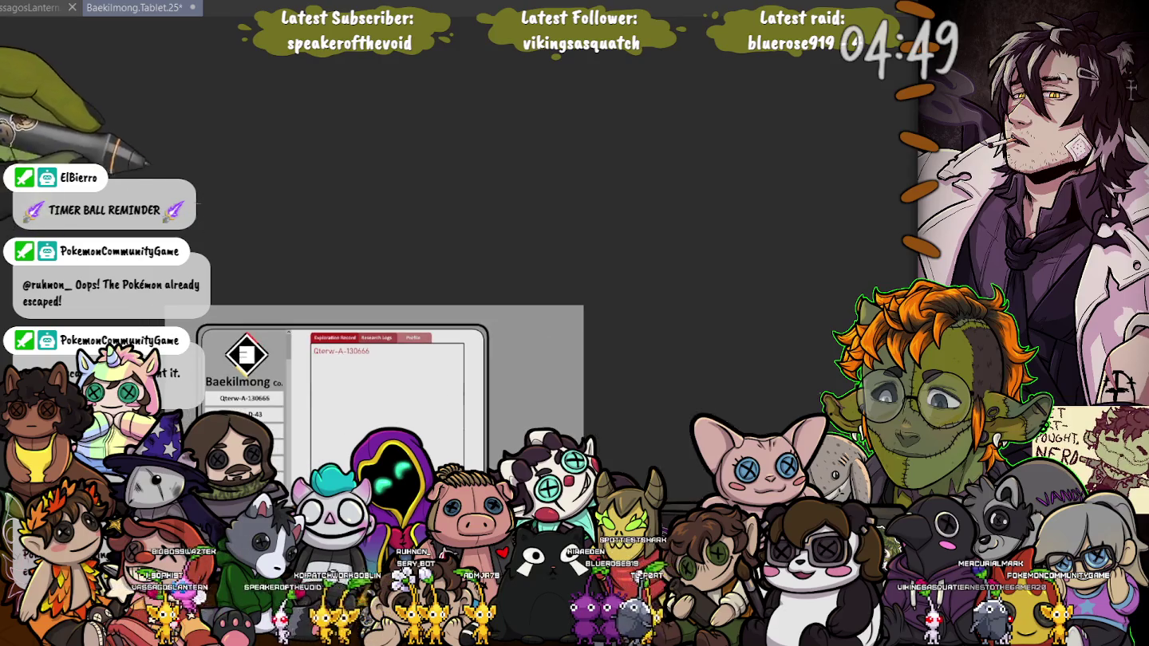
pyautogui.scroll(2, 212, 113)
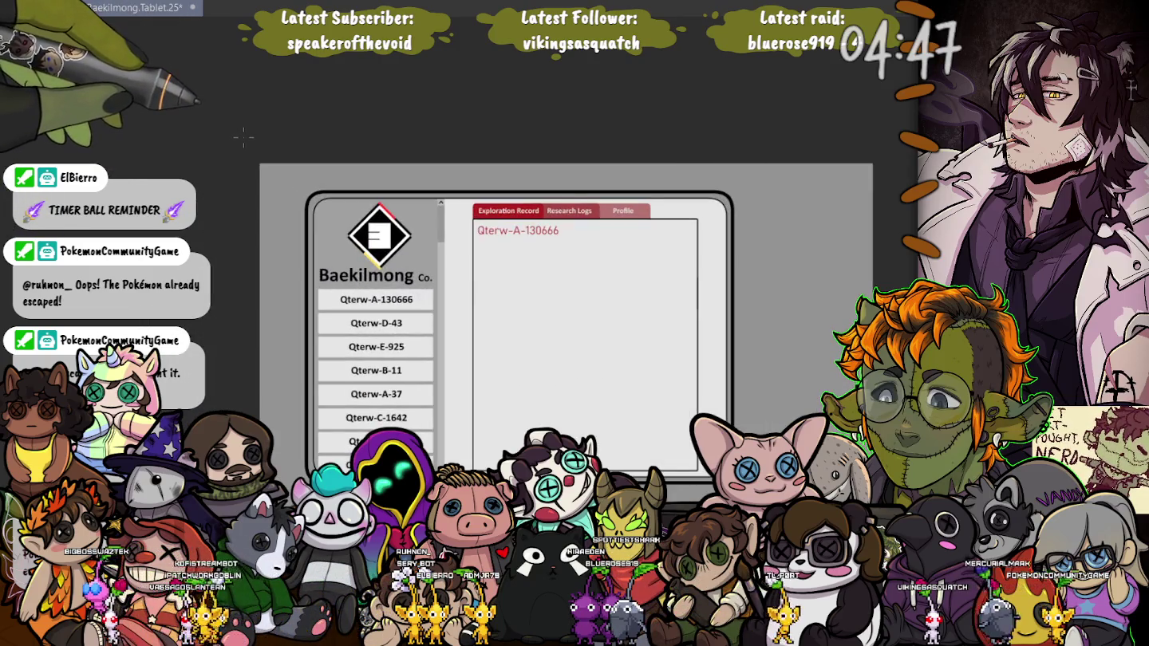
pyautogui.scroll(2, 359, 144)
pyautogui.scroll(2, 487, 143)
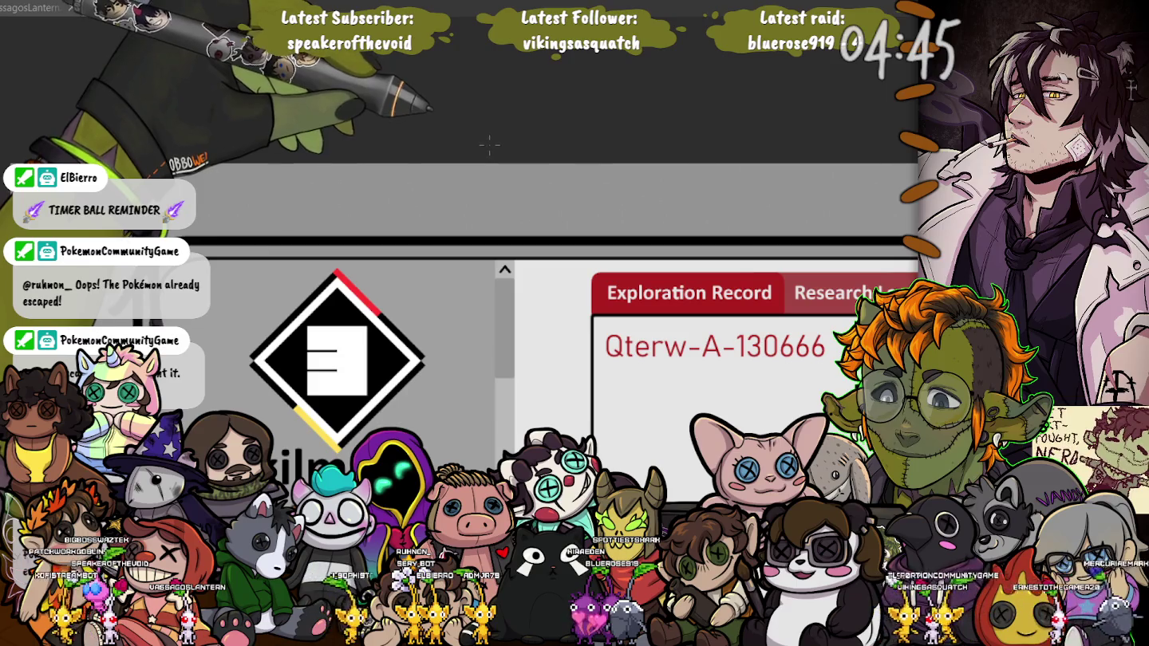
pyautogui.scroll(-2, 489, 144)
pyautogui.scroll(-2, 489, 145)
pyautogui.scroll(-1, 490, 145)
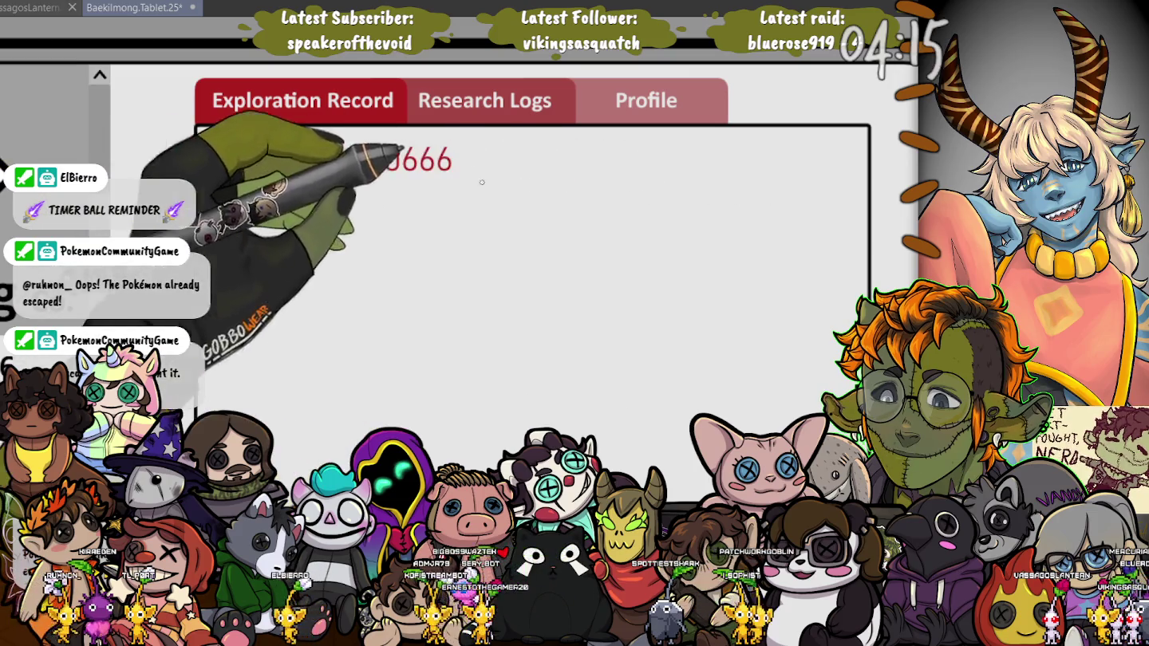
pyautogui.moveTo(212, 185)
pyautogui.mouseDown()
pyautogui.moveTo(843, 185)
pyautogui.moveTo(851, 198)
pyautogui.mouseUp()
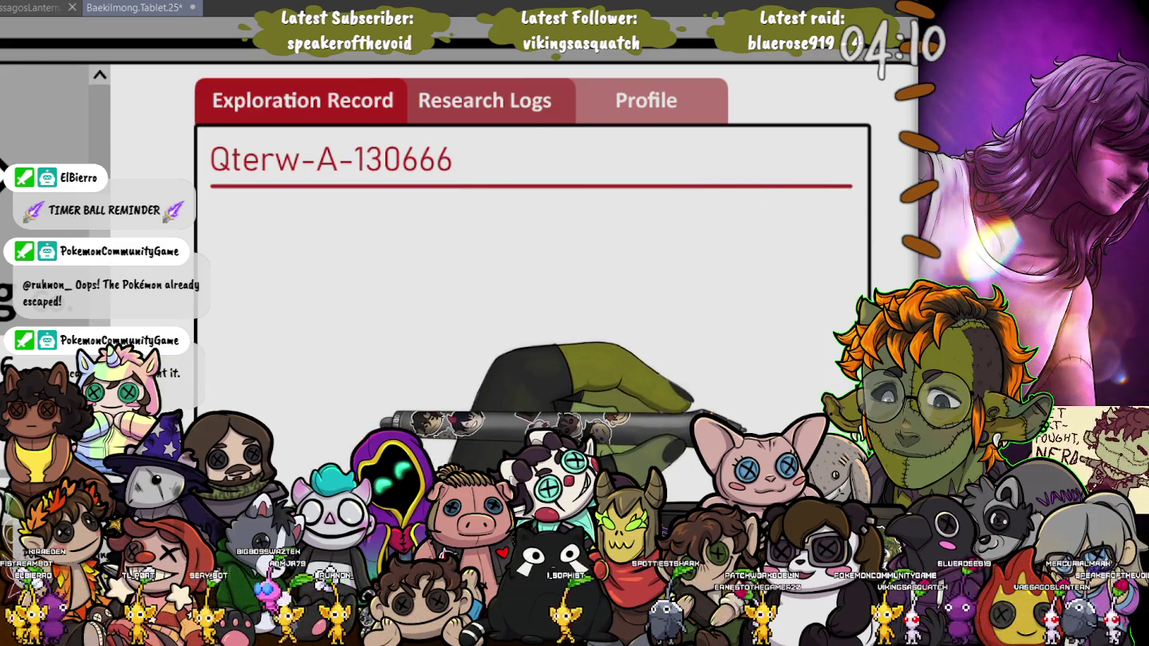
# Zoom out to the whole canvas and delete the grey backdrop behind the tablet
pyautogui.hotkey('ctrl', '-')
pyautogui.hotkey('ctrl', '-')
pyautogui.hotkey('ctrl', '-')
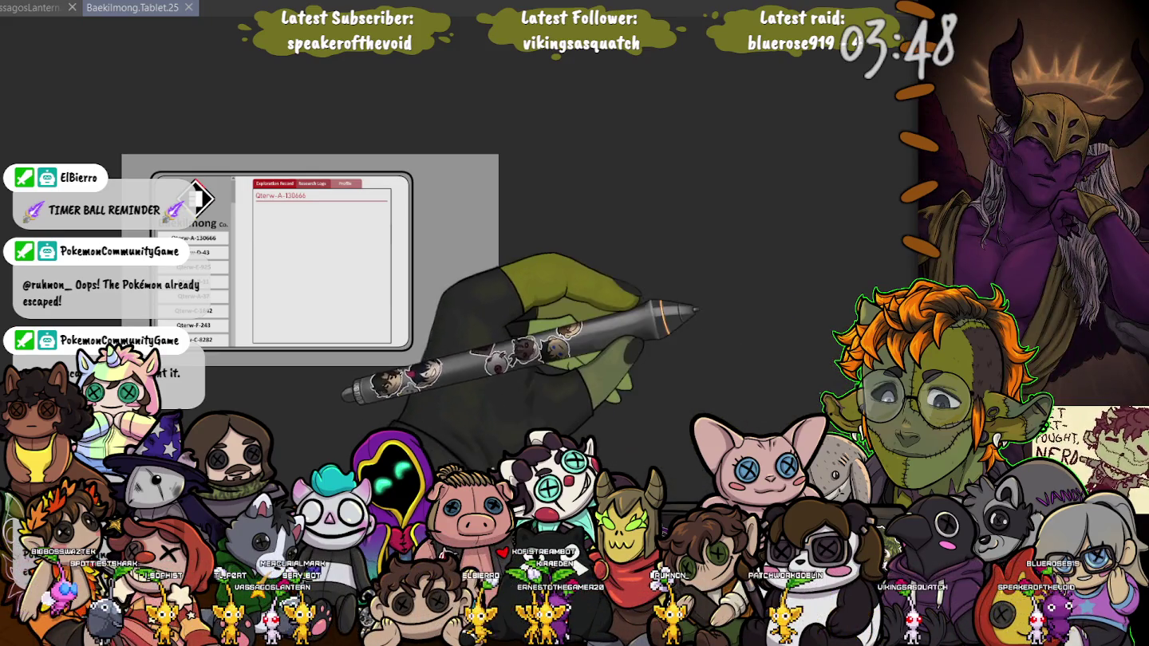
pyautogui.press('Delete')
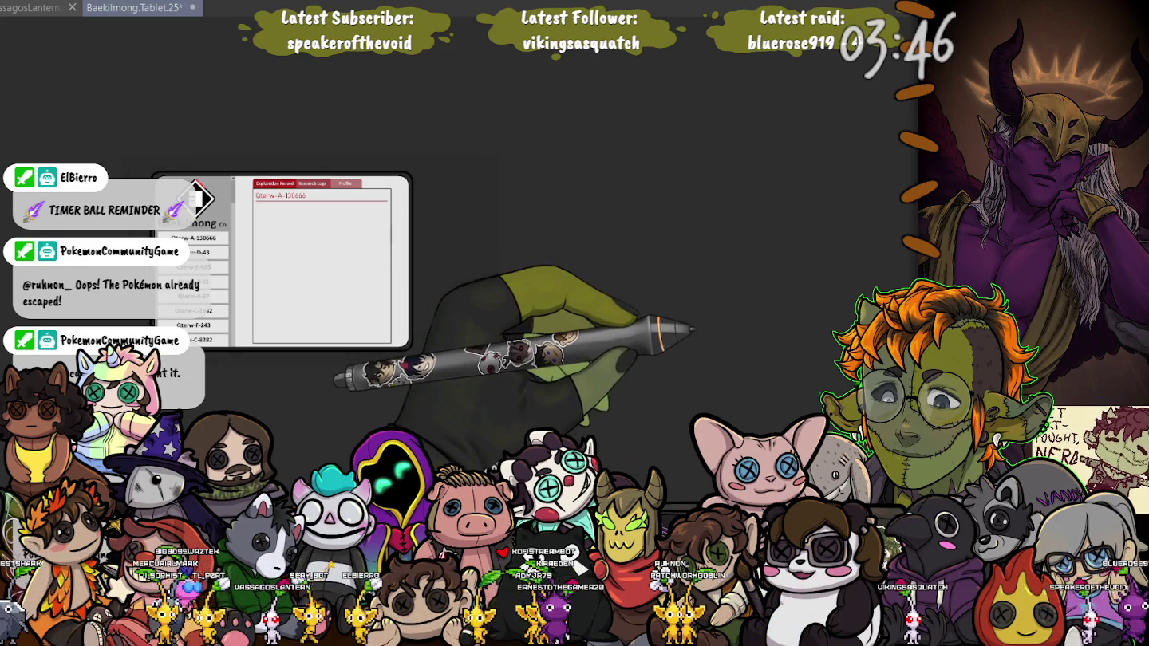
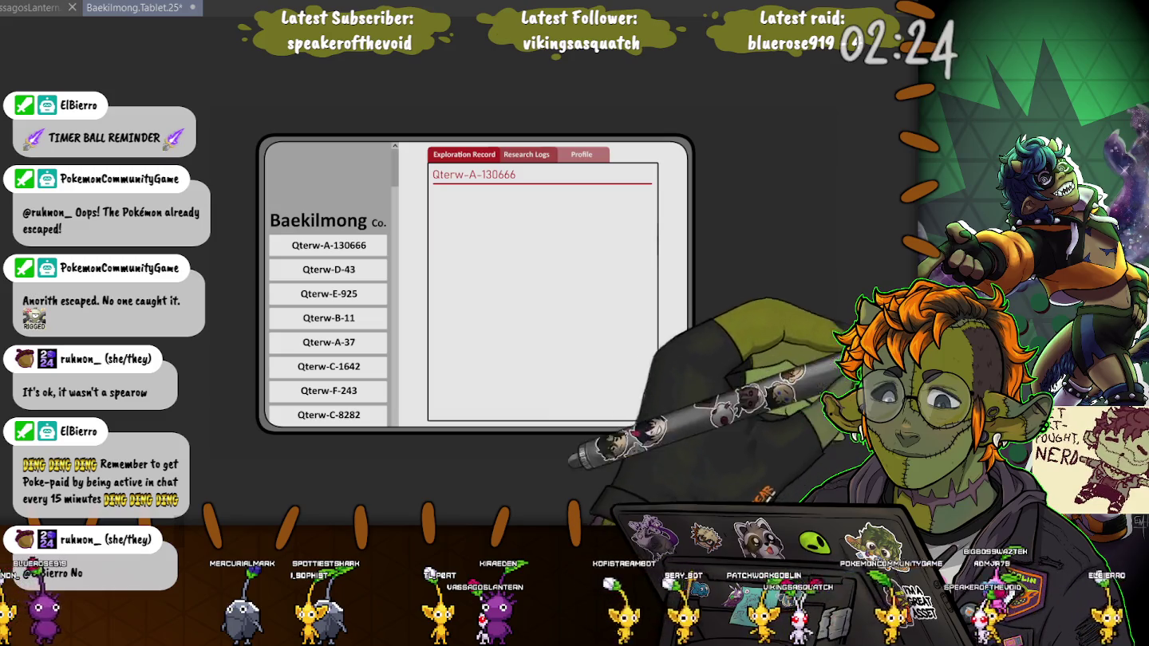
# Select everything on the tablet canvas with Ctrl+A so a dashed border outlines it
pyautogui.hotkey('ctrl', 'a')
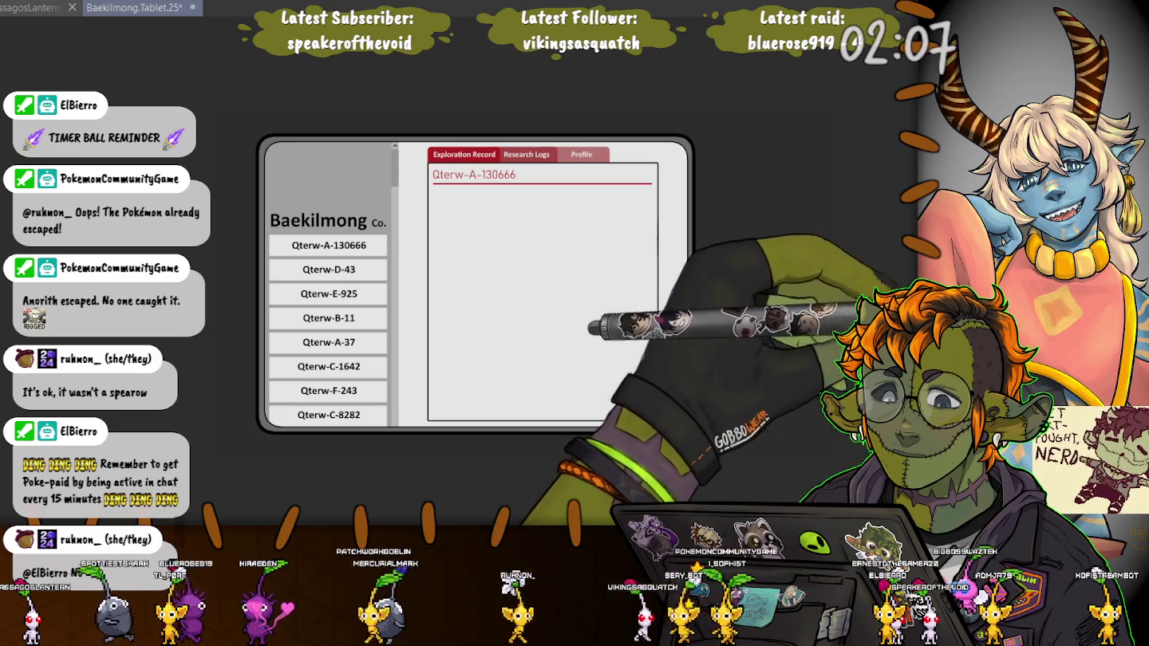
pyautogui.hotkey('ctrl', 'a')
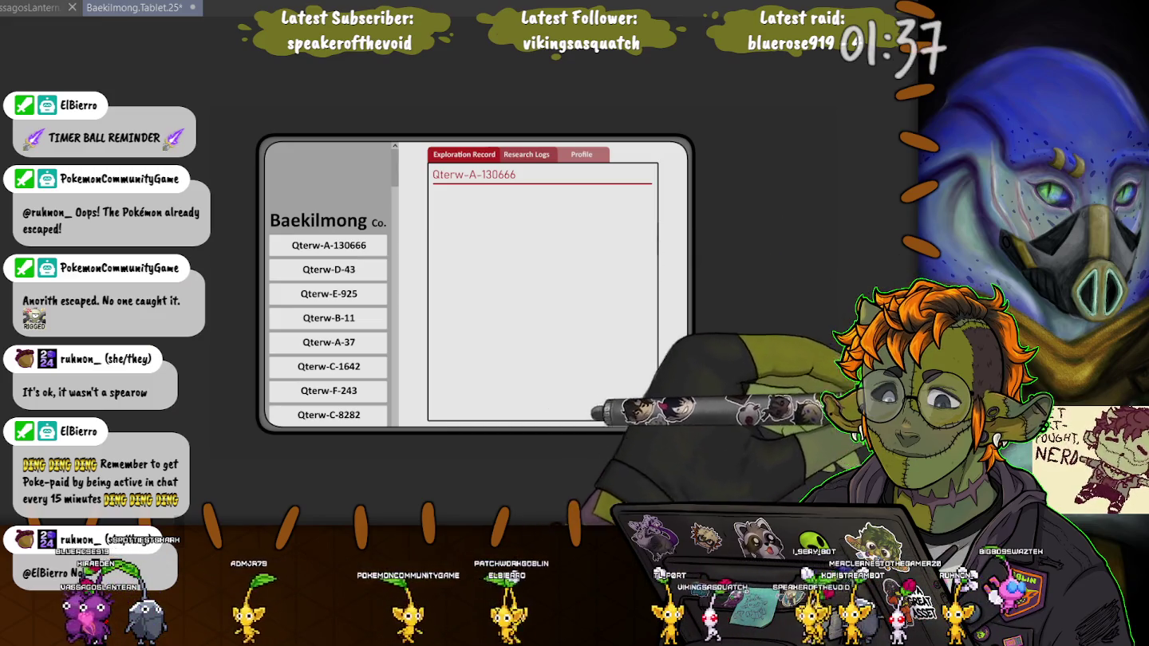
pyautogui.hotkey('ctrl', 'a')
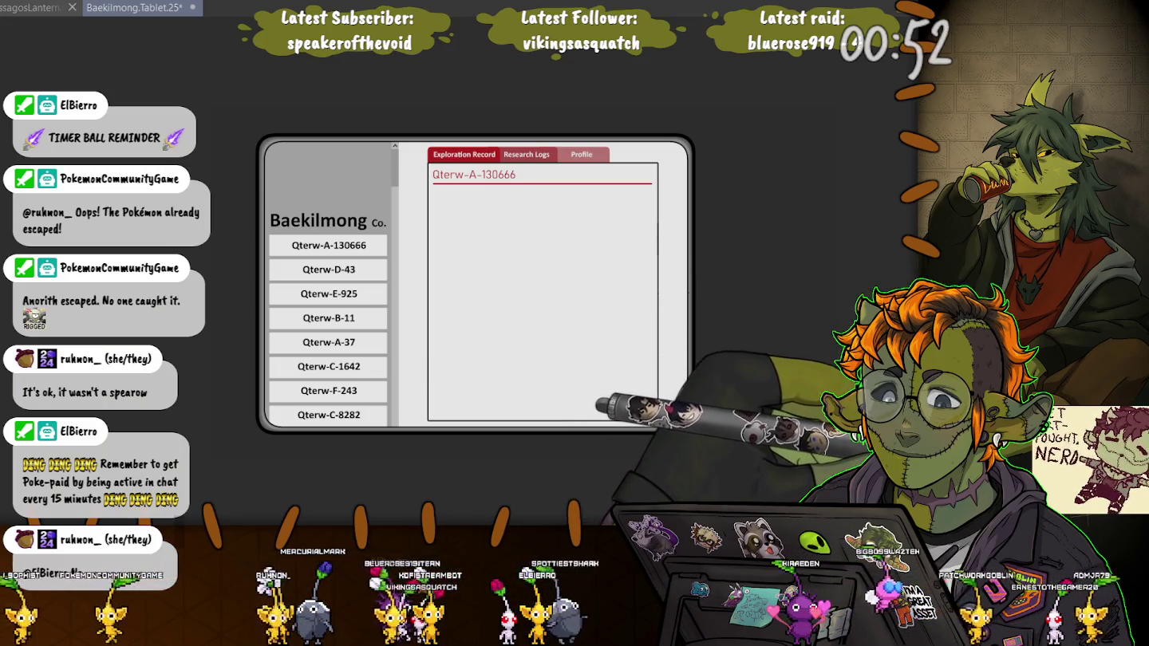
pyautogui.hotkey('ctrl', 'a')
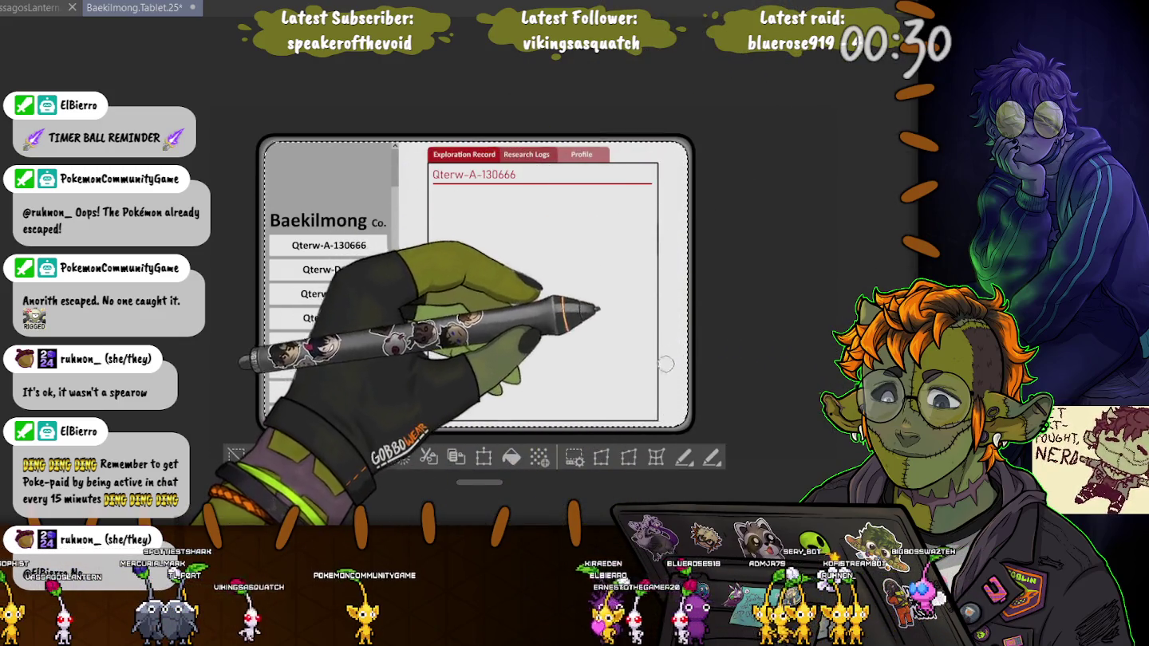
# Enlarge the brush size and clear the dashed selection around the tablet canvas
pyautogui.moveTo(682, 369); pyautogui.dragTo(696, 325)
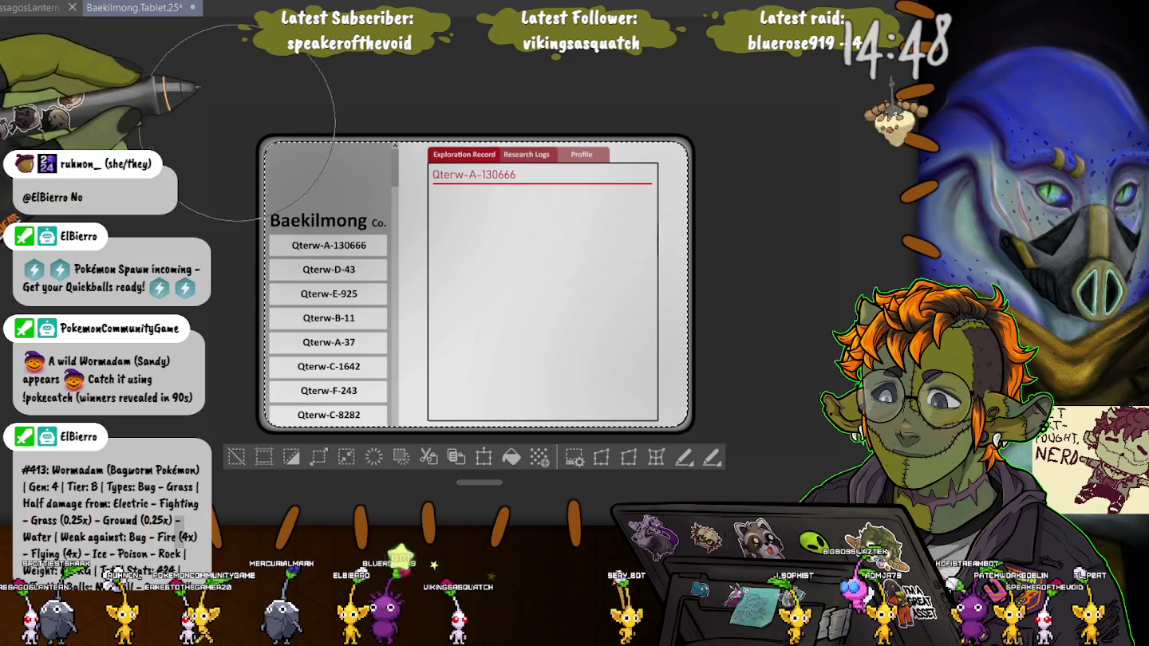
pyautogui.press('[')
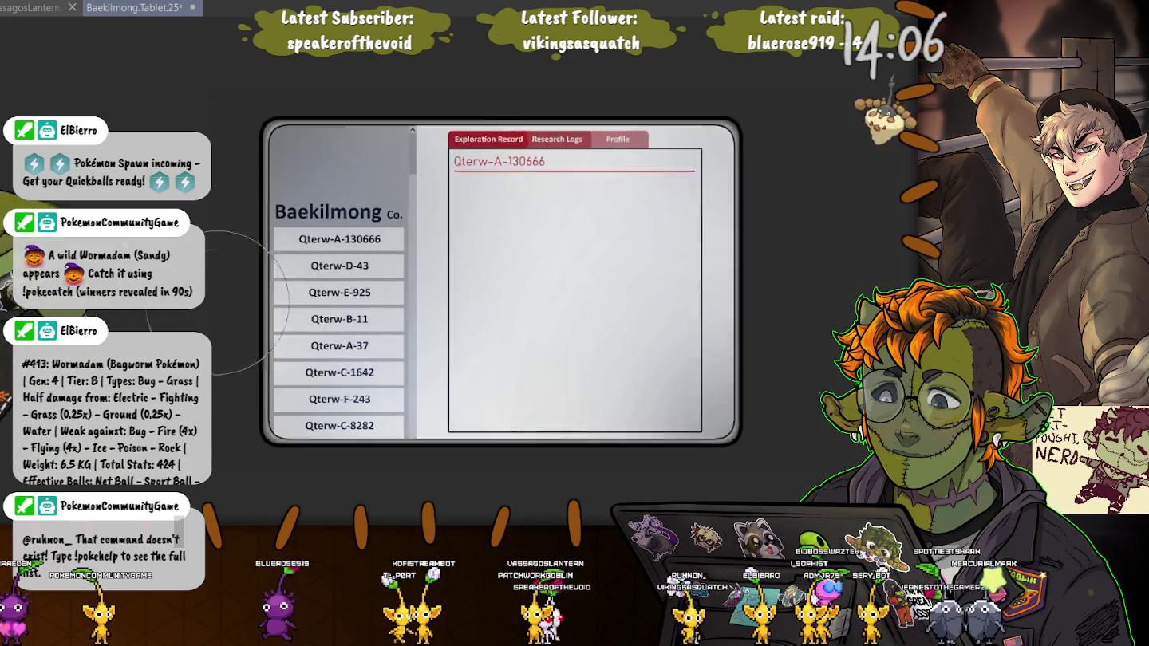
# Zoom in and bring back the diamond logo above the Baekilmong Co. name
pyautogui.scroll(3, 428, 294)
pyautogui.scroll(2, 428, 294)
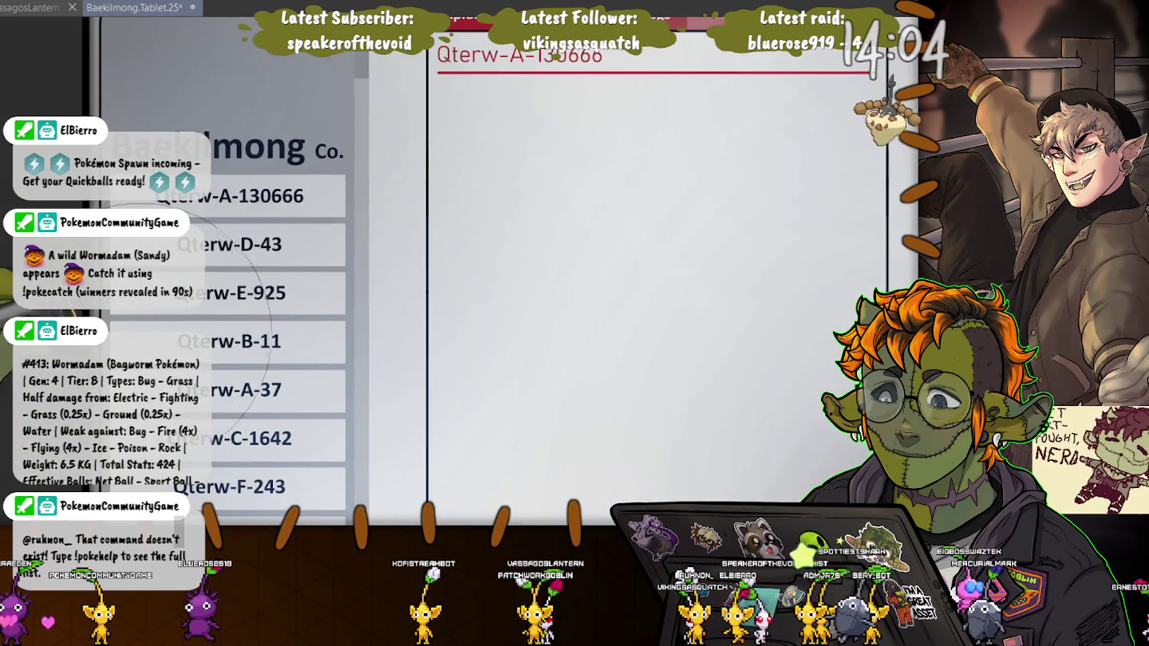
pyautogui.scroll(-2, 427, 294)
pyautogui.scroll(2, 427, 295)
pyautogui.scroll(-2, 427, 295)
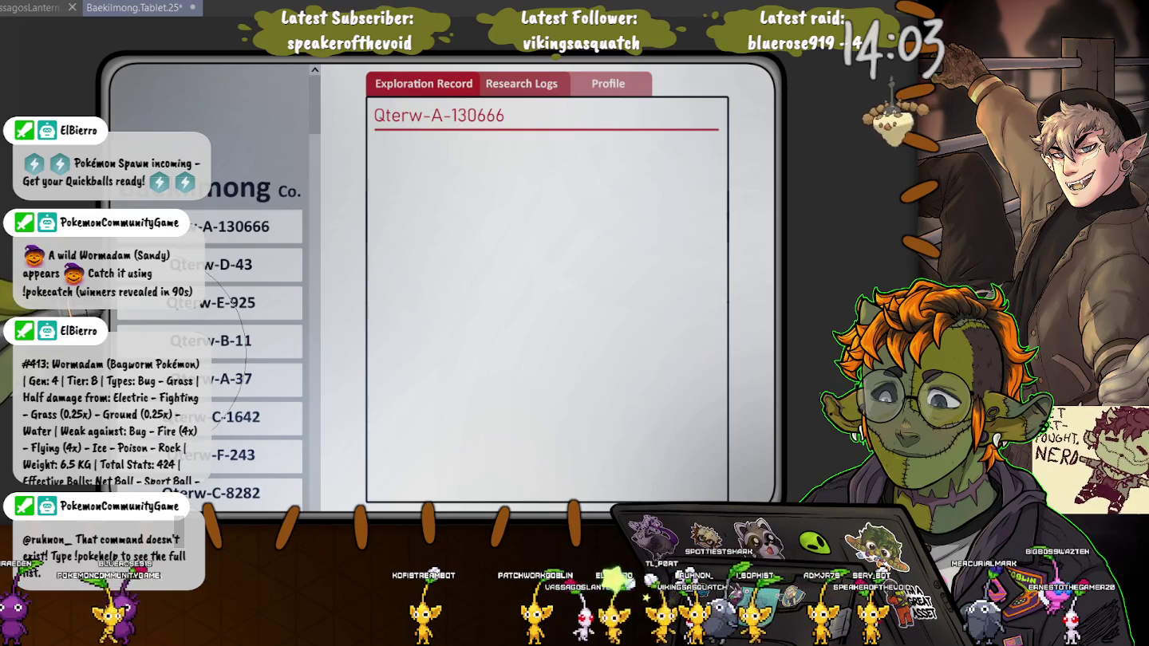
pyautogui.hotkey('ctrl', 'z')
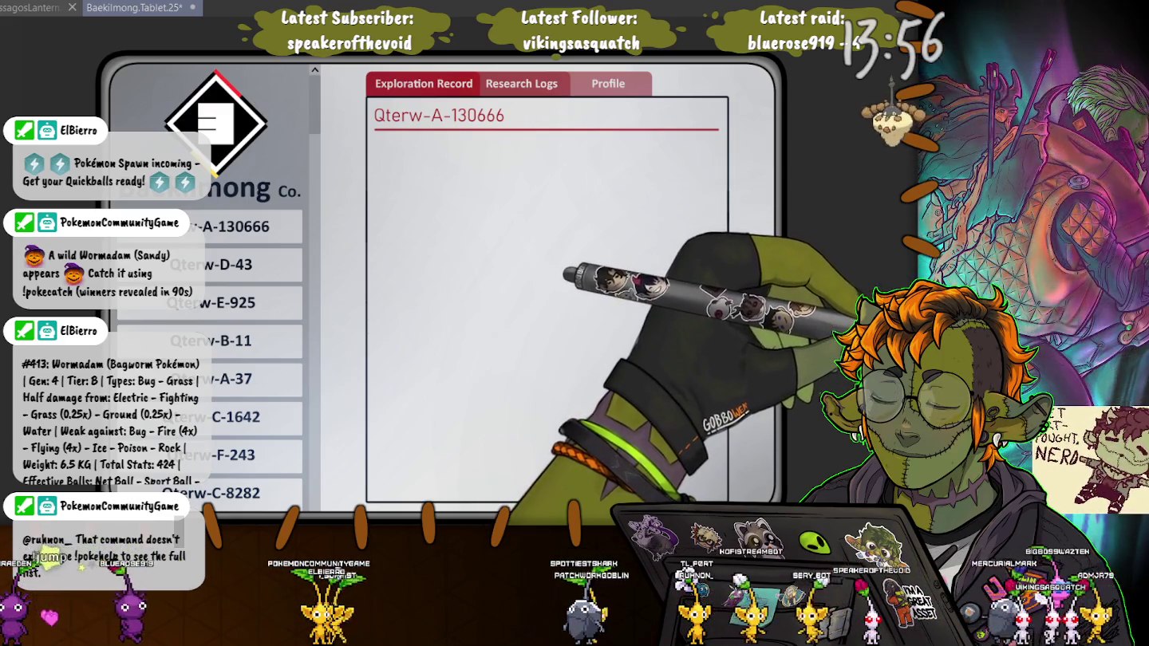
pyautogui.hotkey('ctrl', 'y')
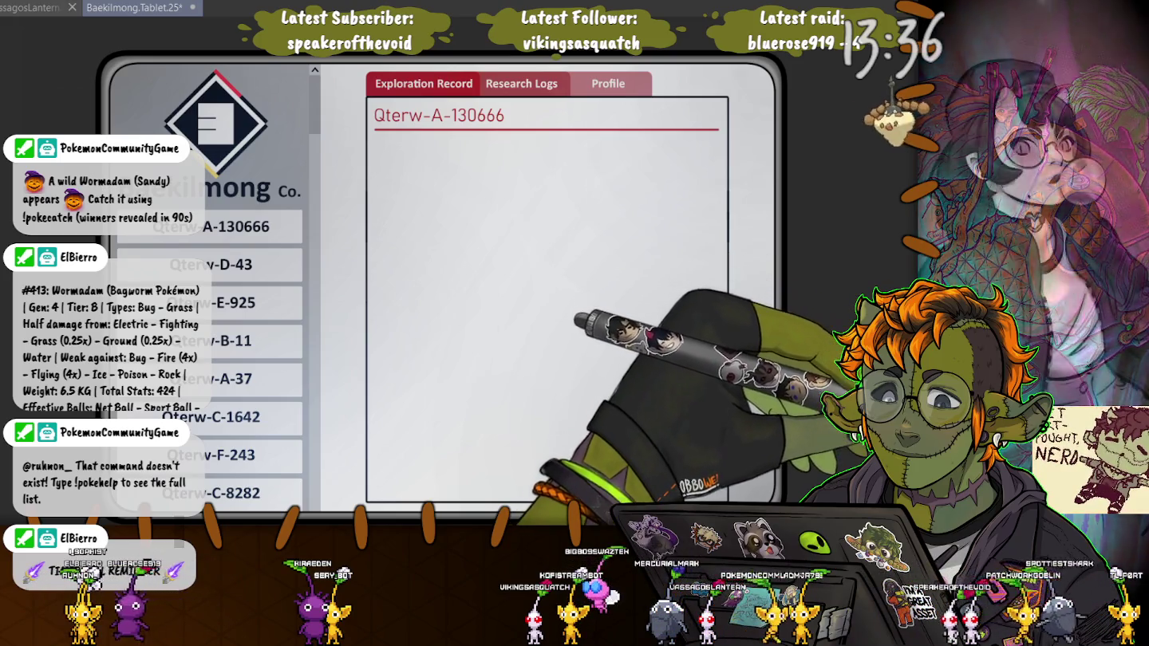
# Nudge the diamond logo a few pixels left above the Baekilmong Co. title
pyautogui.click(209, 188)
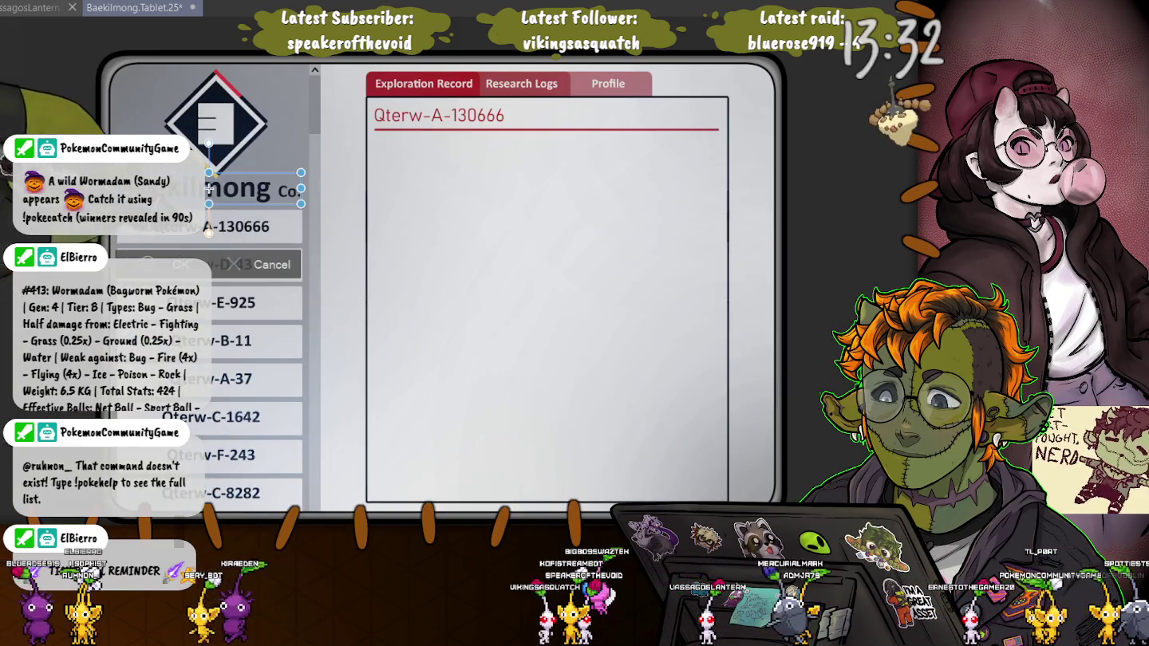
pyautogui.press('Escape')
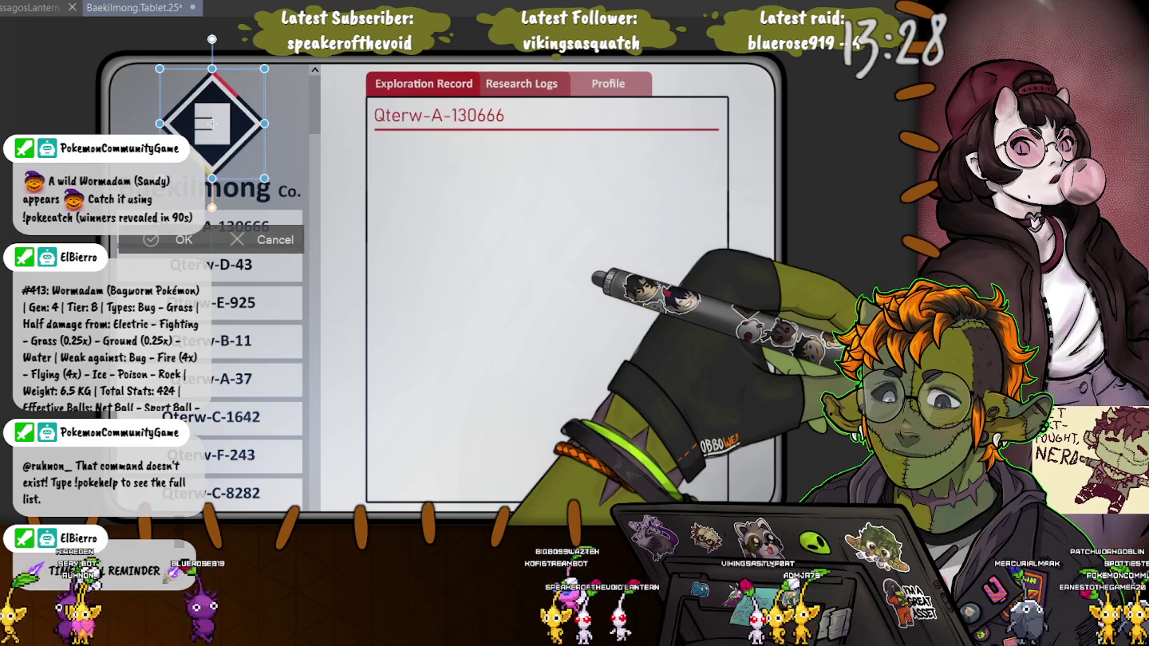
pyautogui.press('Escape')
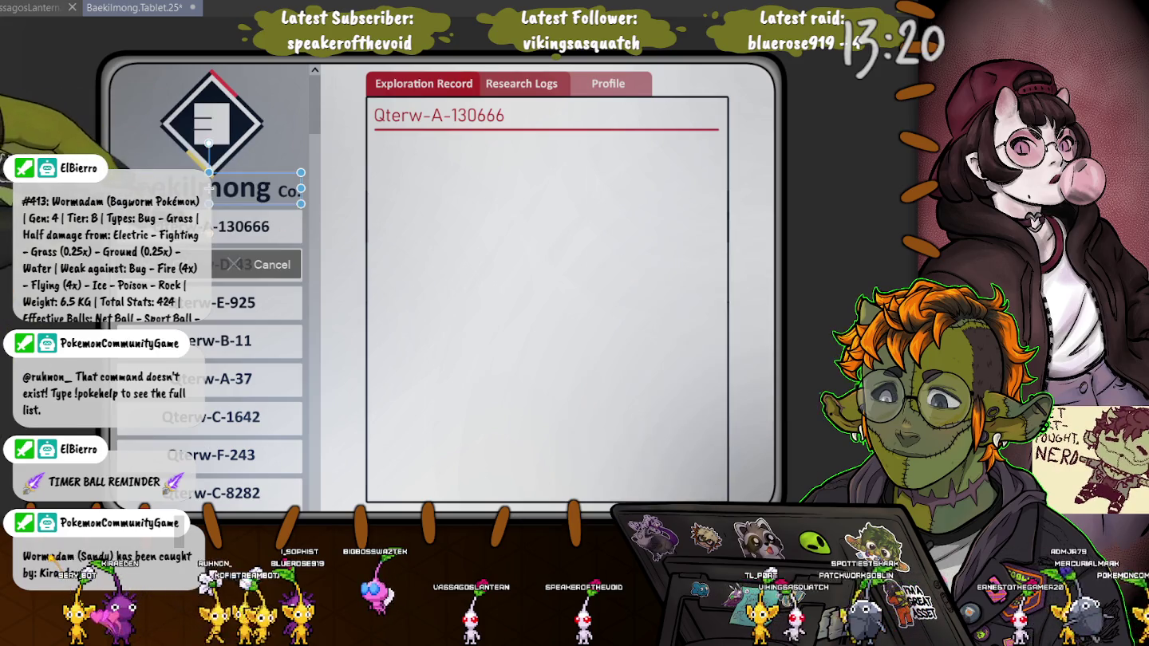
pyautogui.press('Escape')
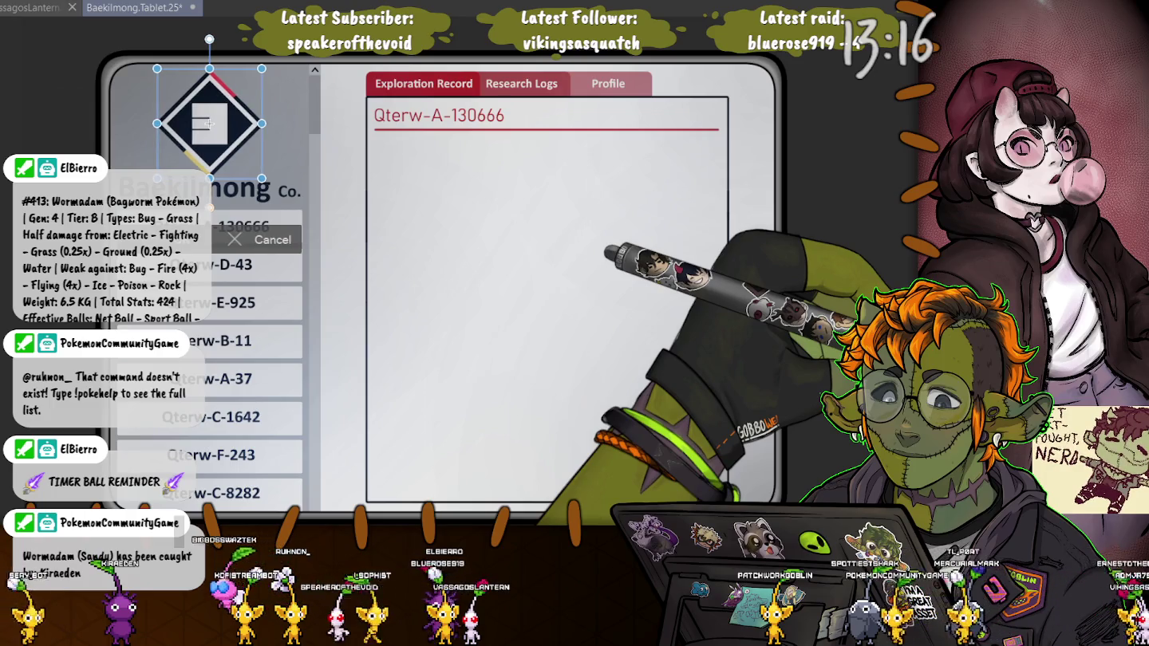
pyautogui.moveTo(209, 123); pyautogui.dragTo(206, 123)
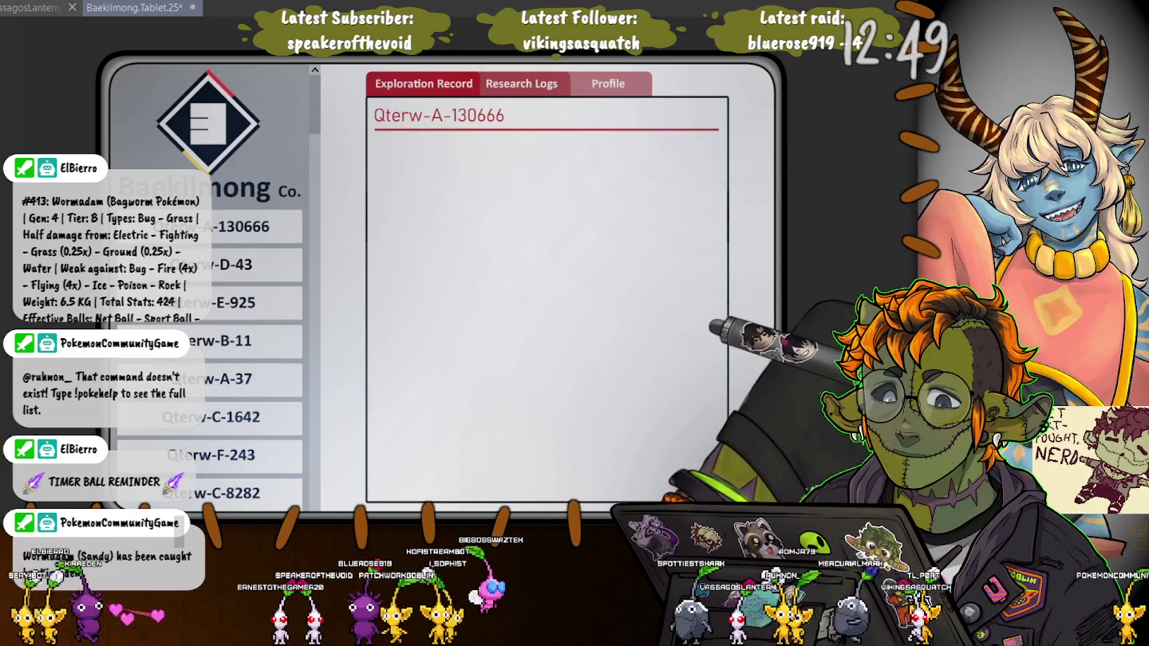
pyautogui.click(255, 188)
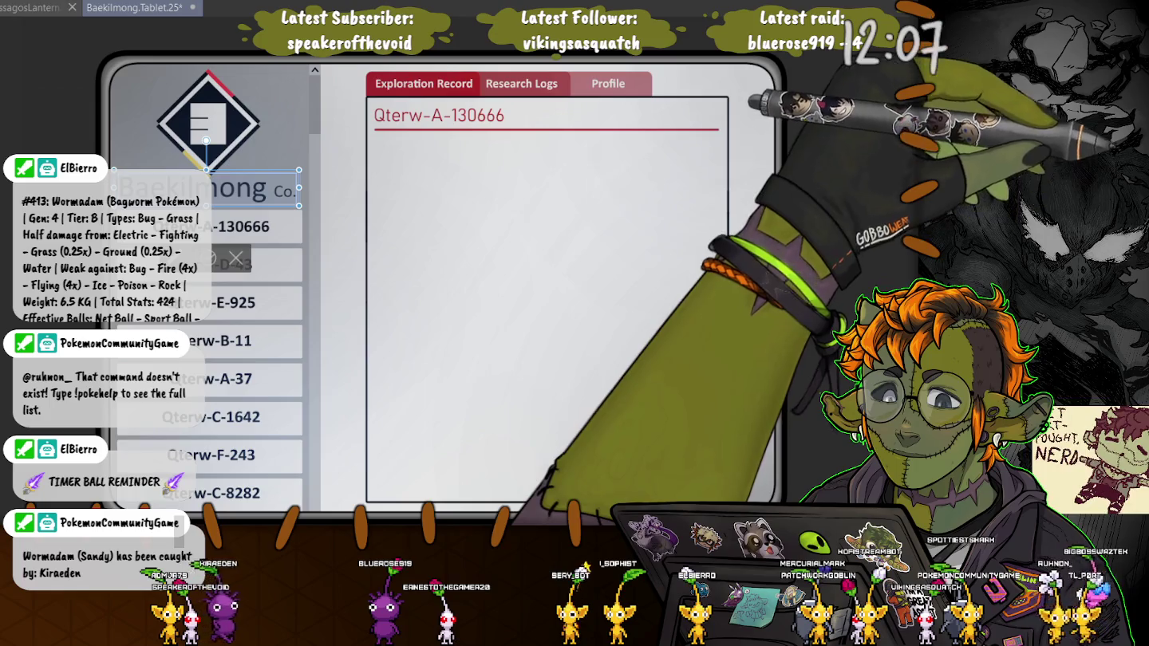
# Resize the Baekilmong Co. text box, enlarging it and then narrowing it slightly
pyautogui.moveTo(299, 206); pyautogui.dragTo(317, 213)
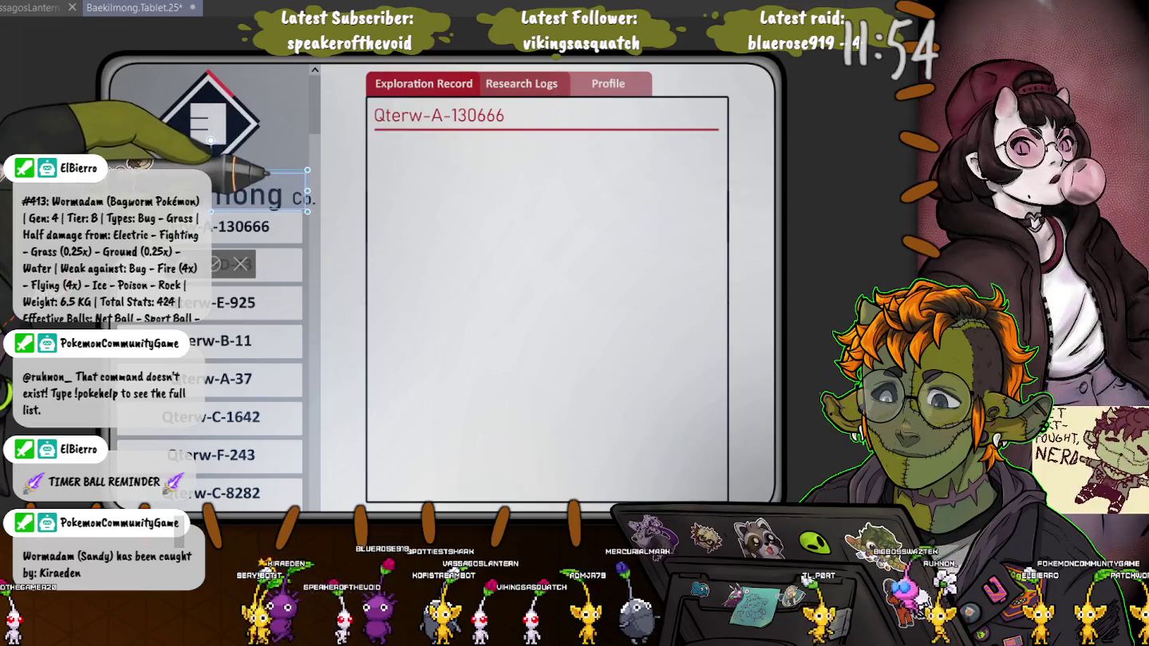
pyautogui.moveTo(308, 191); pyautogui.dragTo(304, 190)
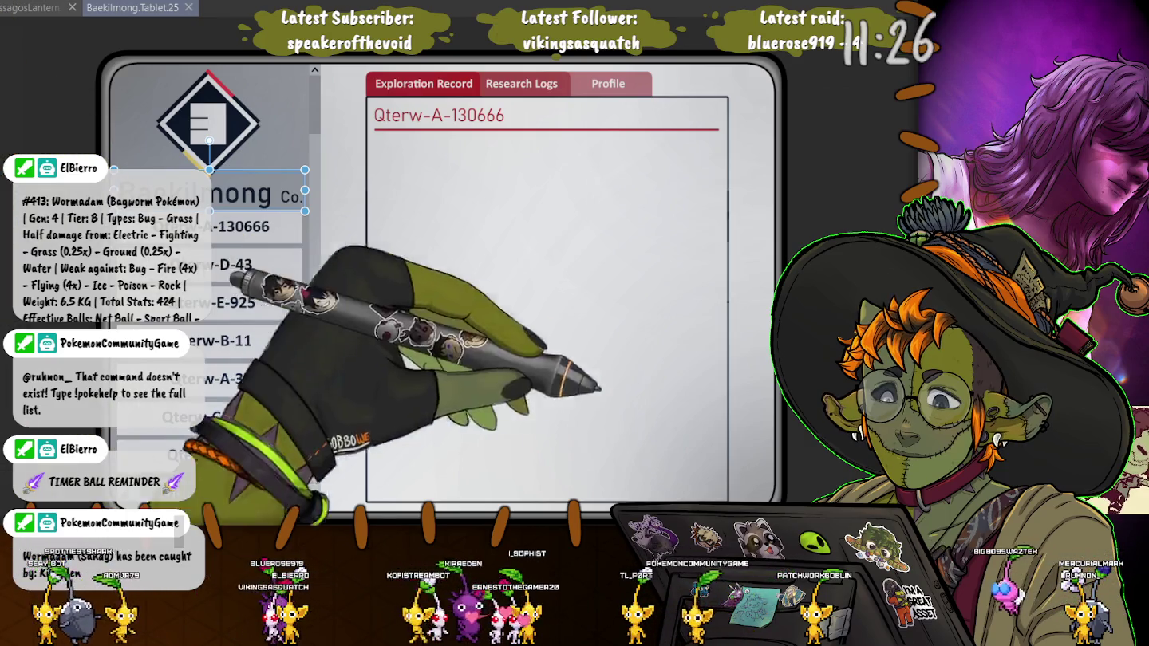
pyautogui.hscroll(5, 446, 287)
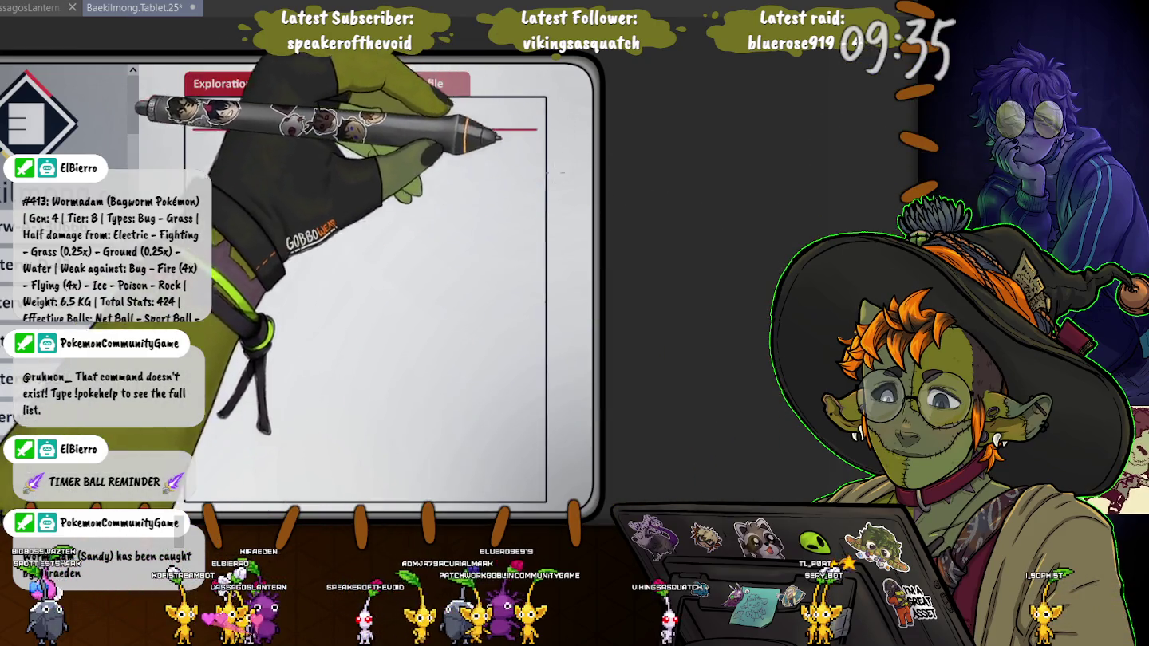
# Marquee-select the blank rectangular area right of the record page, then deselect it
pyautogui.moveTo(450, 141)
pyautogui.mouseDown()
pyautogui.moveTo(477, 211)
pyautogui.moveTo(813, 390)
pyautogui.mouseUp()
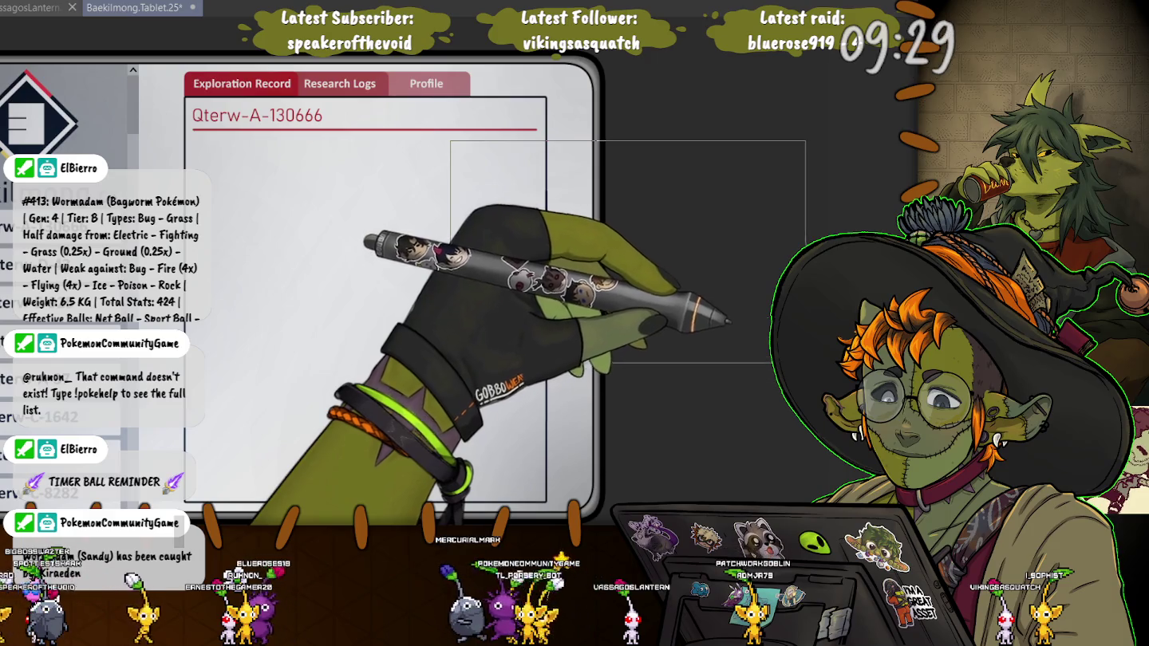
pyautogui.moveTo(812, 390); pyautogui.dragTo(801, 363)
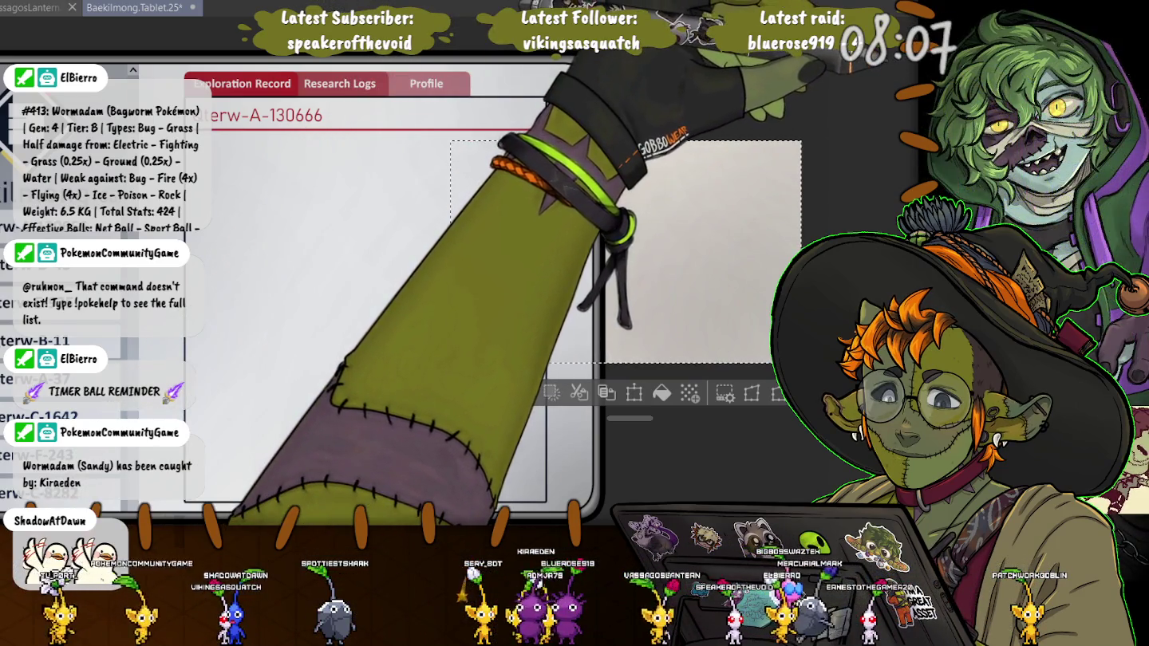
pyautogui.hotkey('ctrl', 'd')
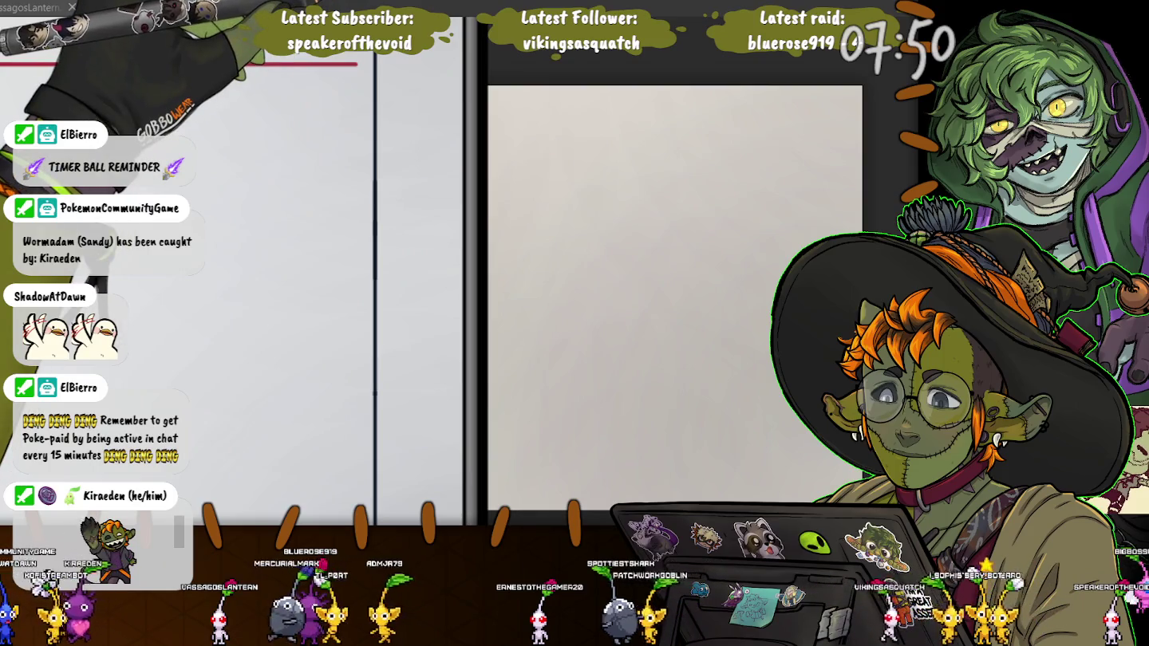
# Zoom out with the mouse wheel to view the whole canvas
pyautogui.scroll(-3, 399, 371)
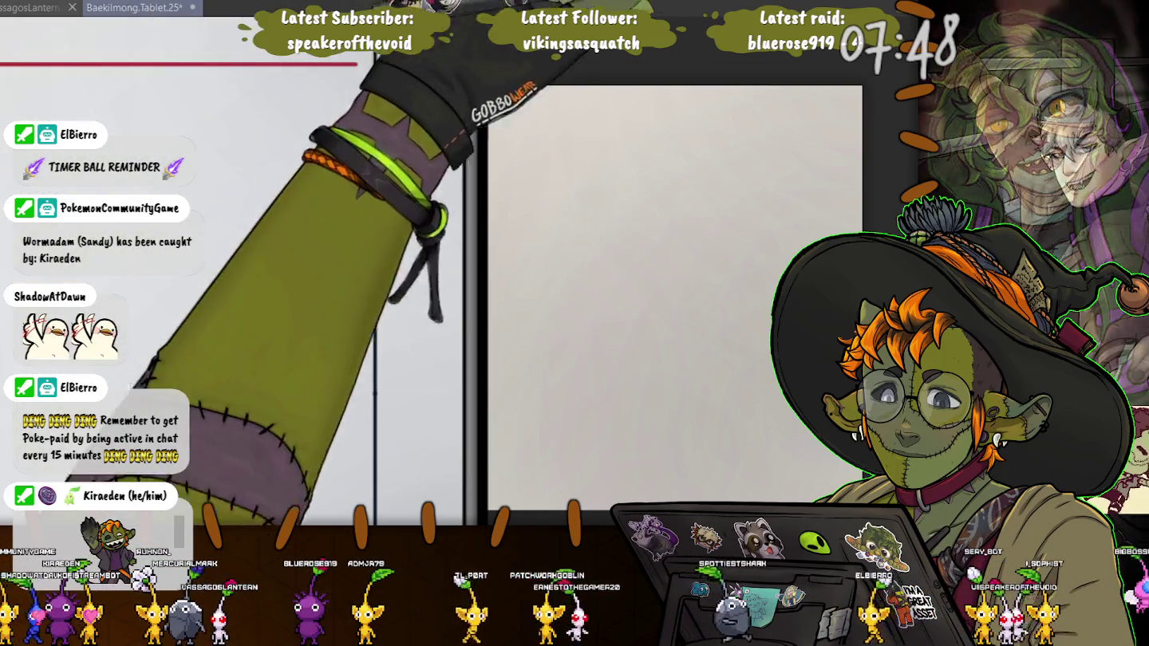
pyautogui.scroll(-2, 399, 371)
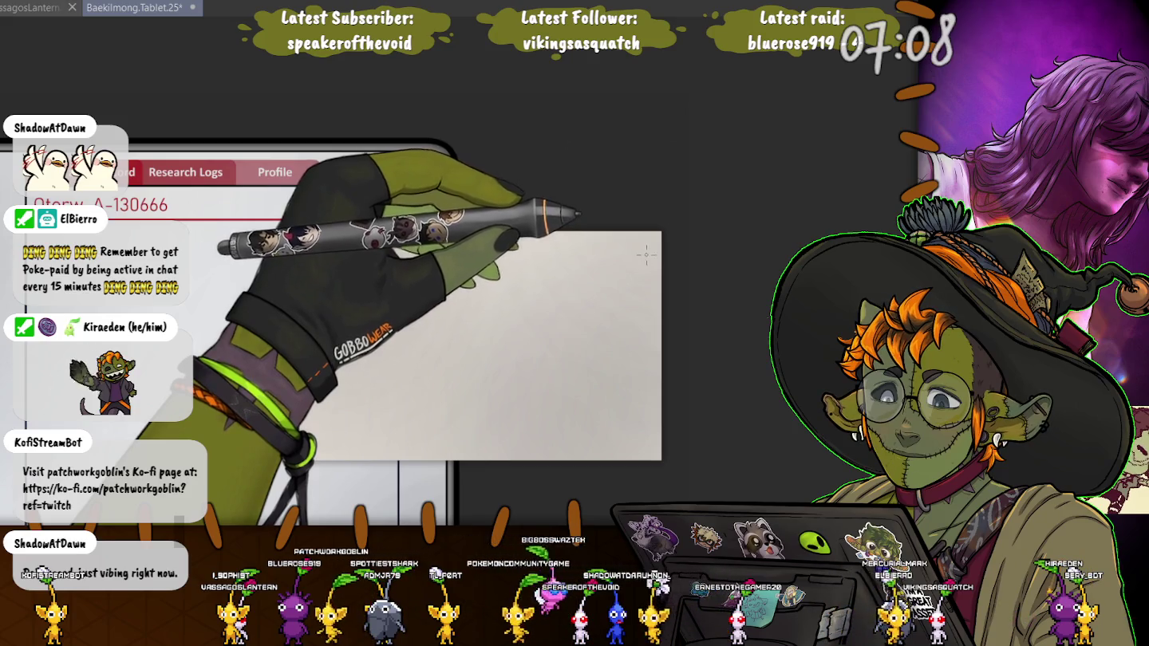
pyautogui.moveTo(646, 254); pyautogui.dragTo(505, 431)
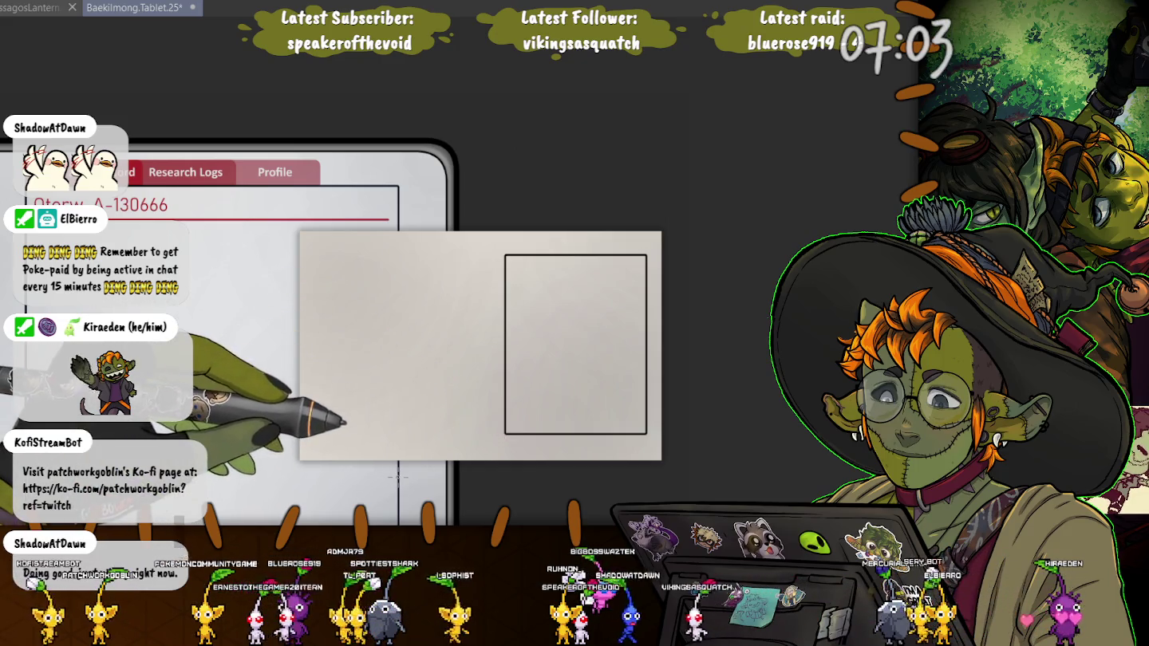
pyautogui.hotkey('ctrl', 'z')
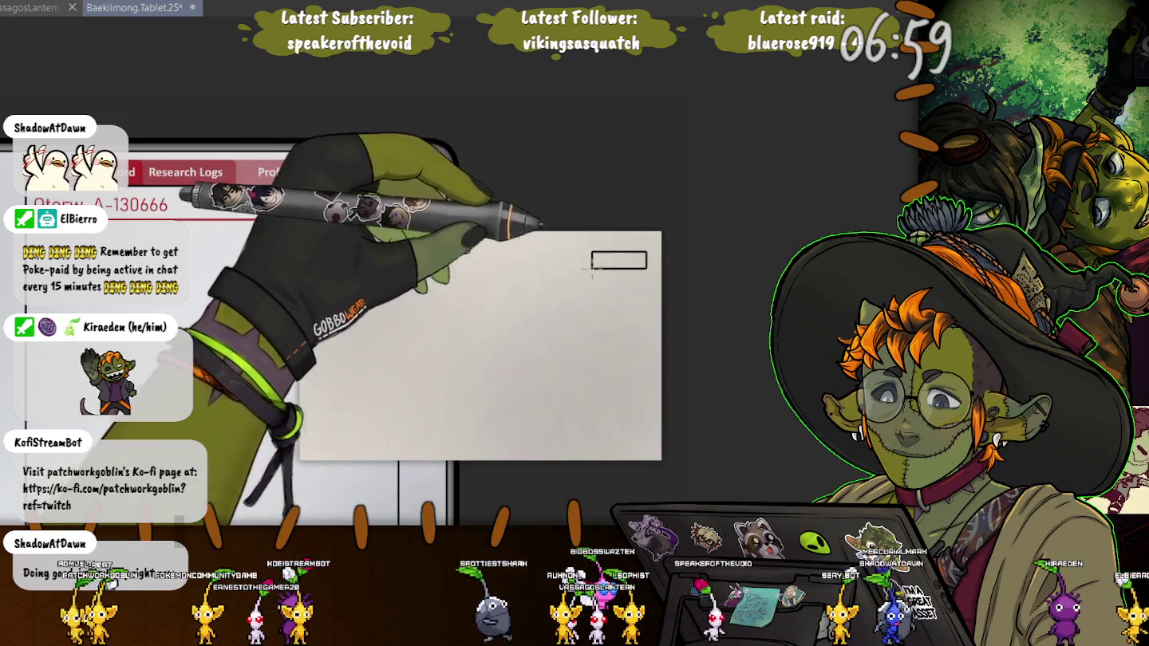
# Draw a tall black rectangle frame on the right side of the grey ID card
pyautogui.moveTo(646, 252); pyautogui.dragTo(485, 431)
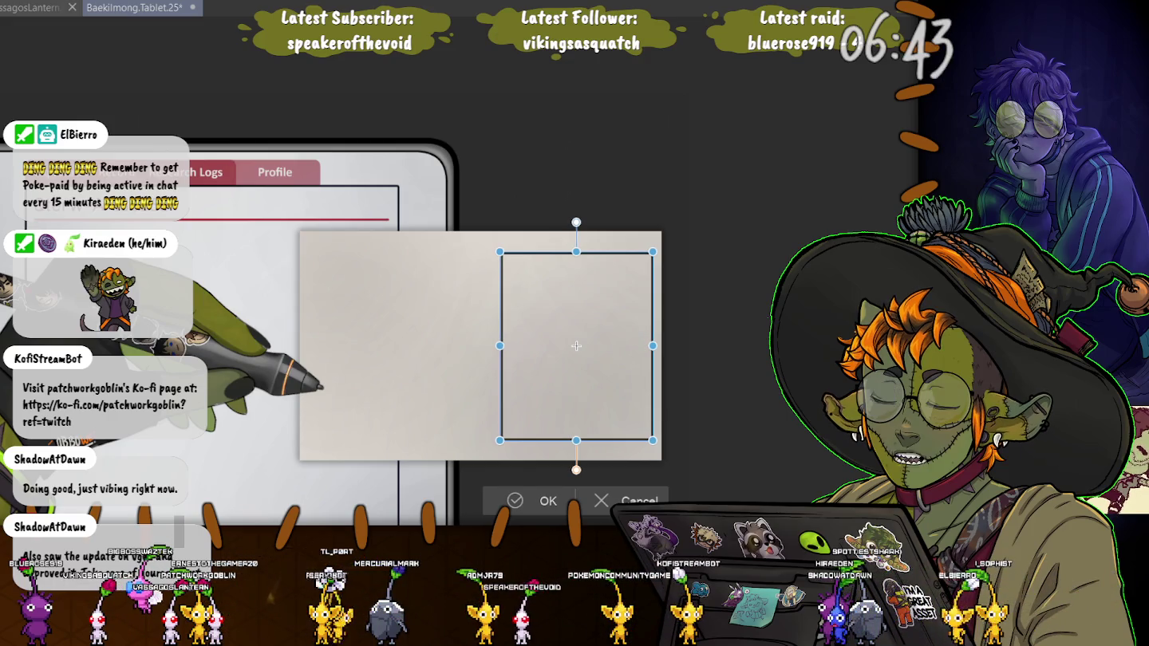
pyautogui.press('Return')
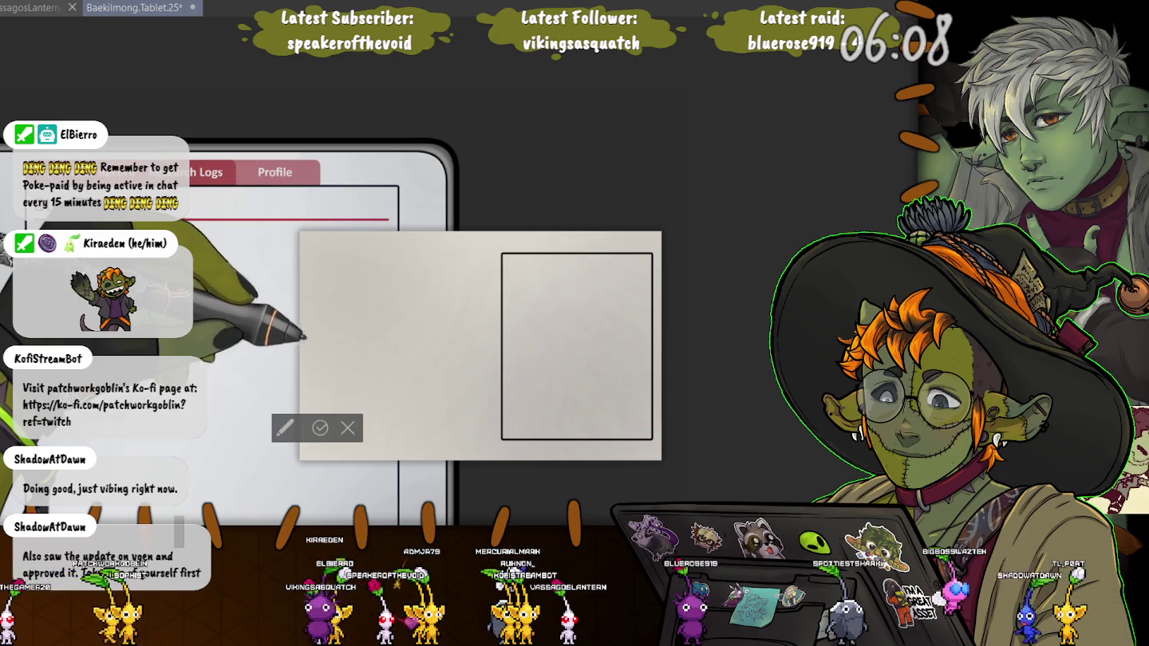
pyautogui.moveTo(247, 369); pyautogui.dragTo(390, 295)
pyautogui.write('NAME')
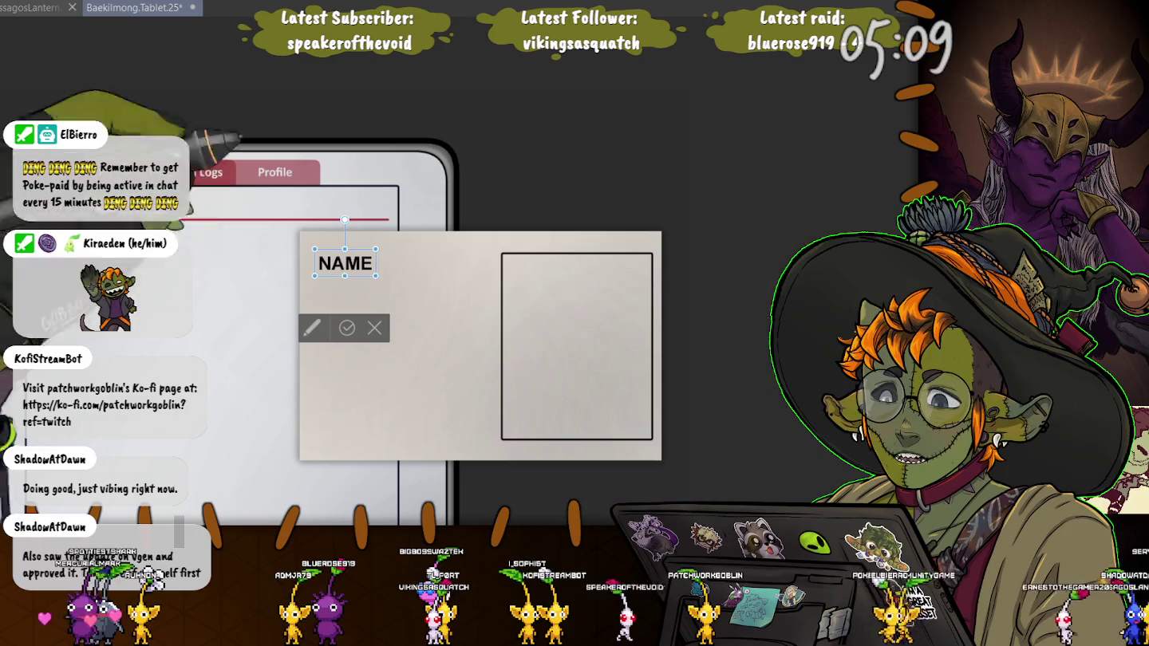
# Move the NAME label so it sits directly above the rectangle frame
pyautogui.moveTo(344, 263)
pyautogui.mouseDown()
pyautogui.moveTo(536, 250)
pyautogui.moveTo(559, 270)
pyautogui.mouseUp()
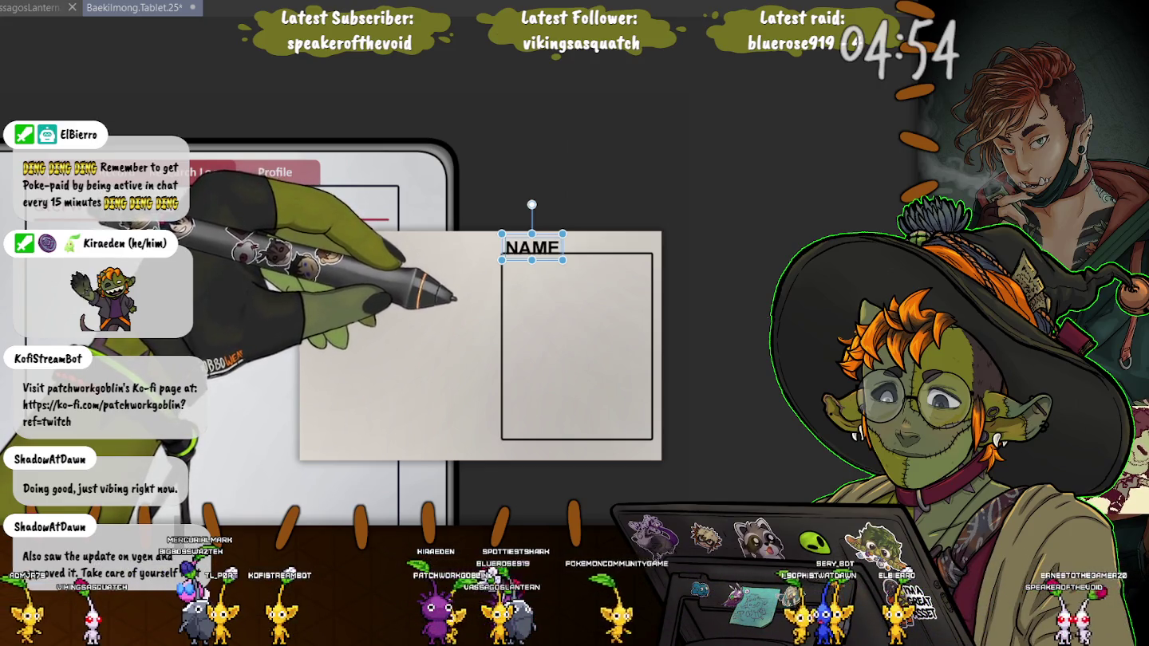
# Lower the rectangle frame slightly below the NAME label, then undo the grey card's last change
pyautogui.hotkey('ctrl', 't')
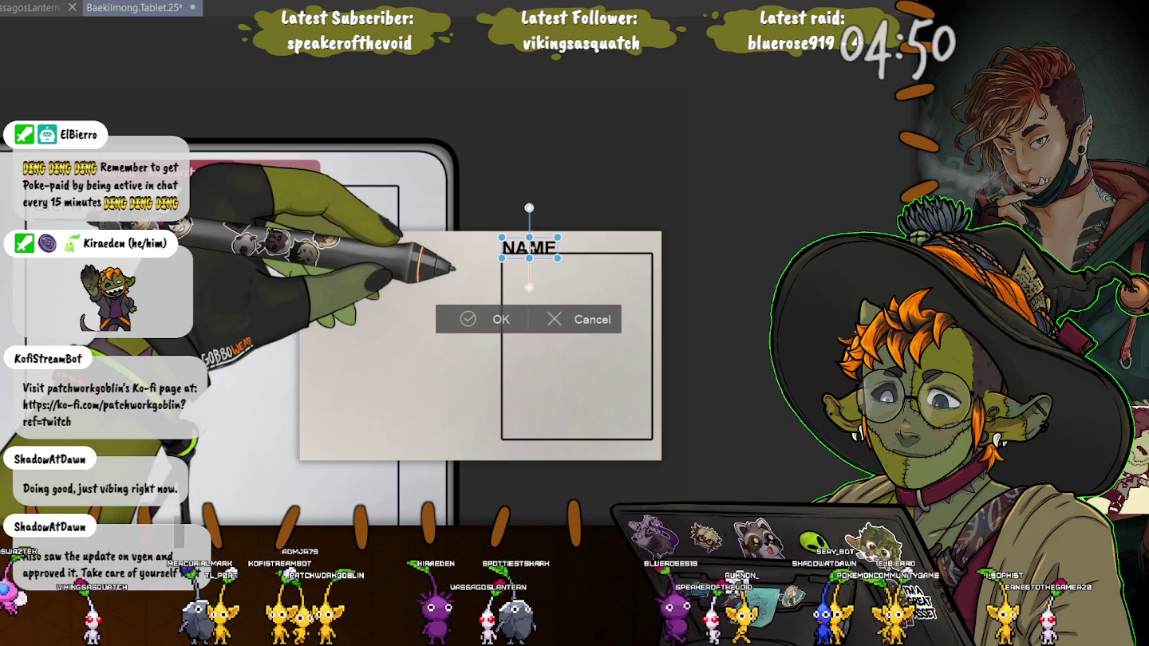
pyautogui.press('Return')
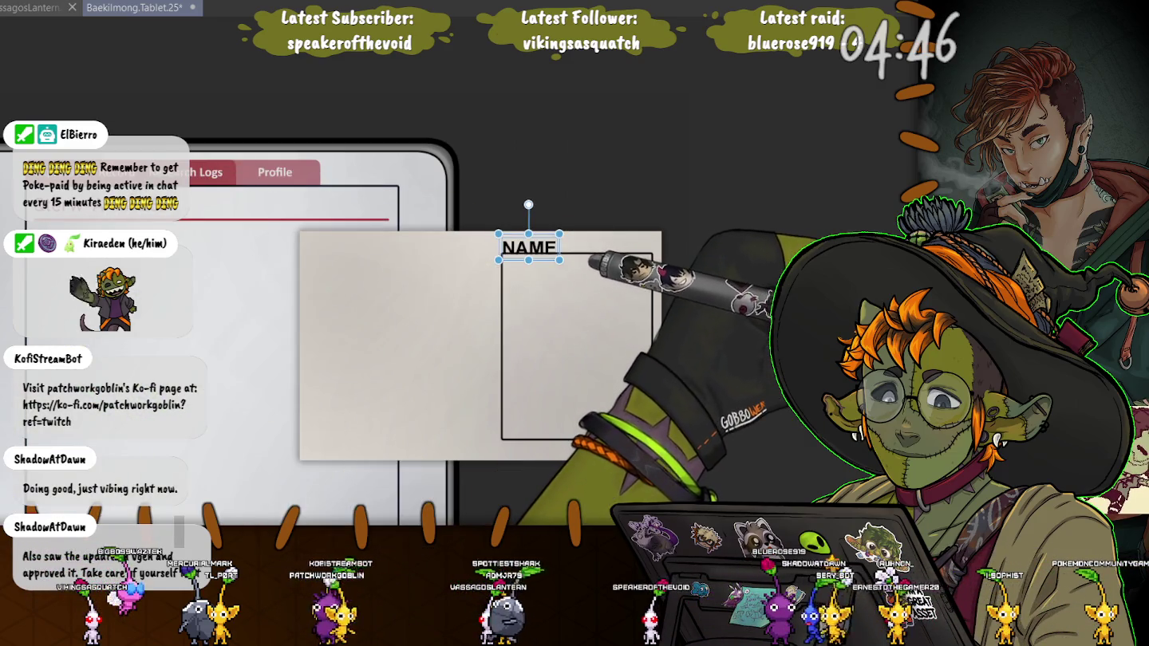
pyautogui.click(501, 343)
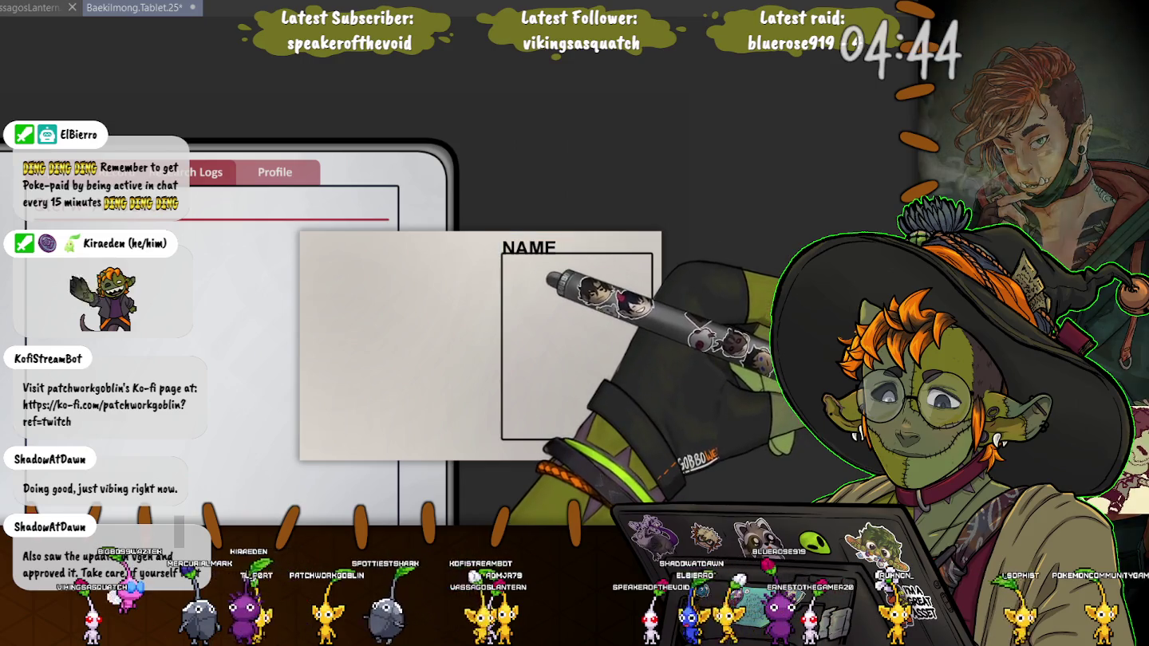
pyautogui.moveTo(576, 346); pyautogui.dragTo(576, 348)
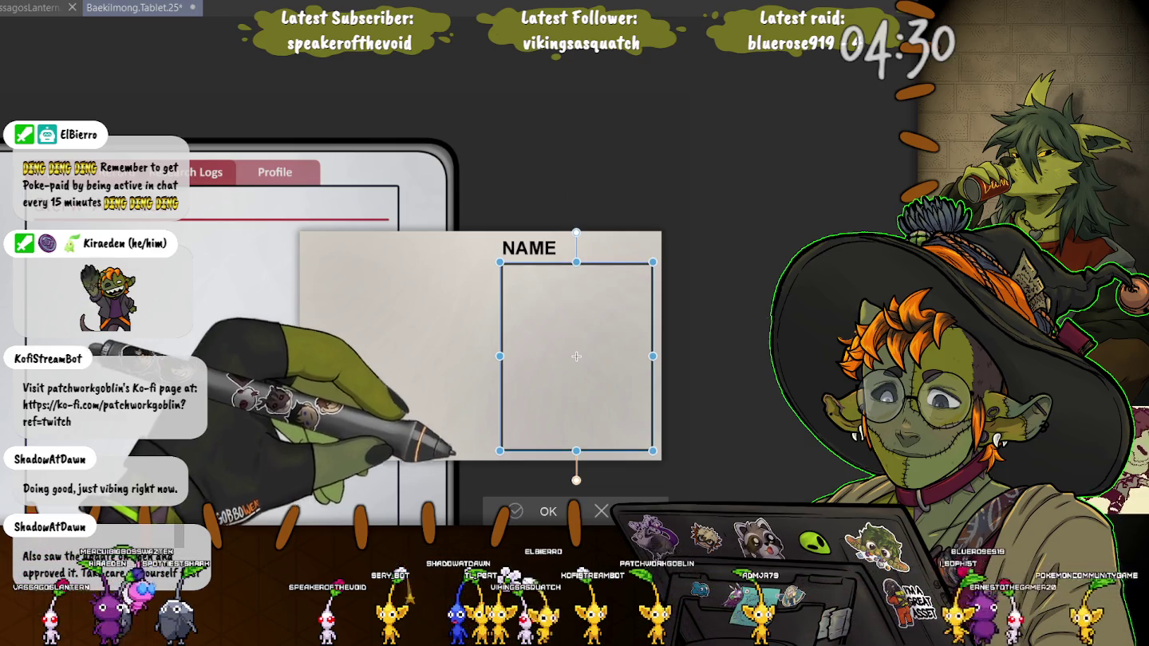
pyautogui.press('Return')
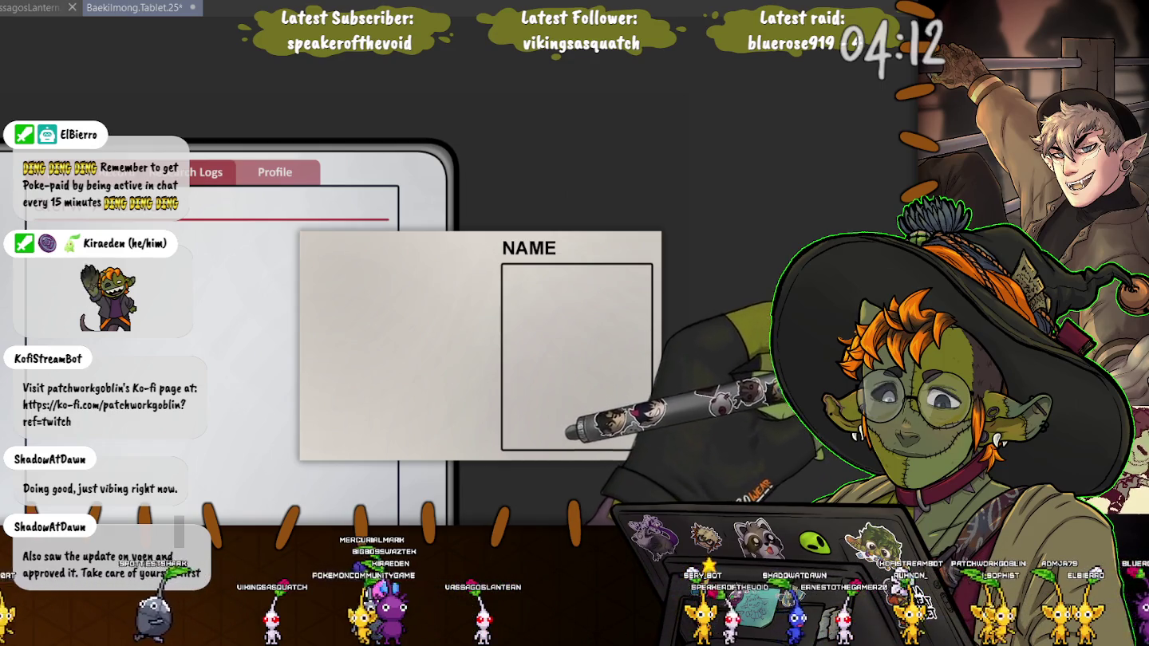
pyautogui.hotkey('ctrl', 'z')
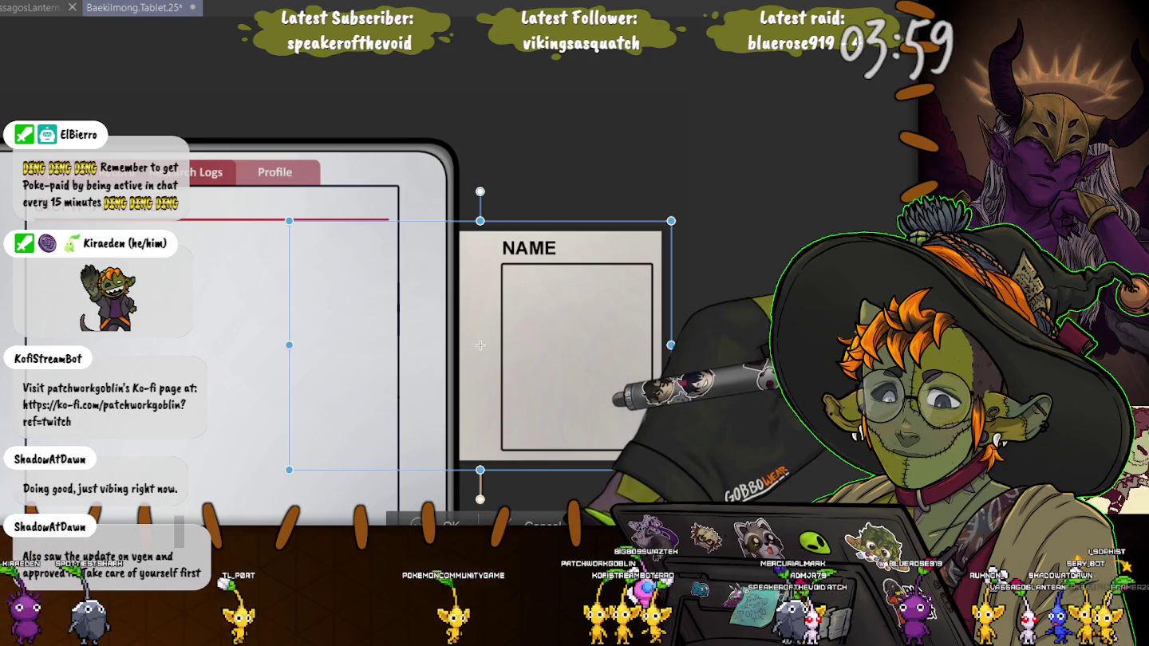
# Shrink the NAME card, tilt it slightly and tuck it behind the tablet's upper-right corner
pyautogui.moveTo(671, 470); pyautogui.dragTo(621, 327)
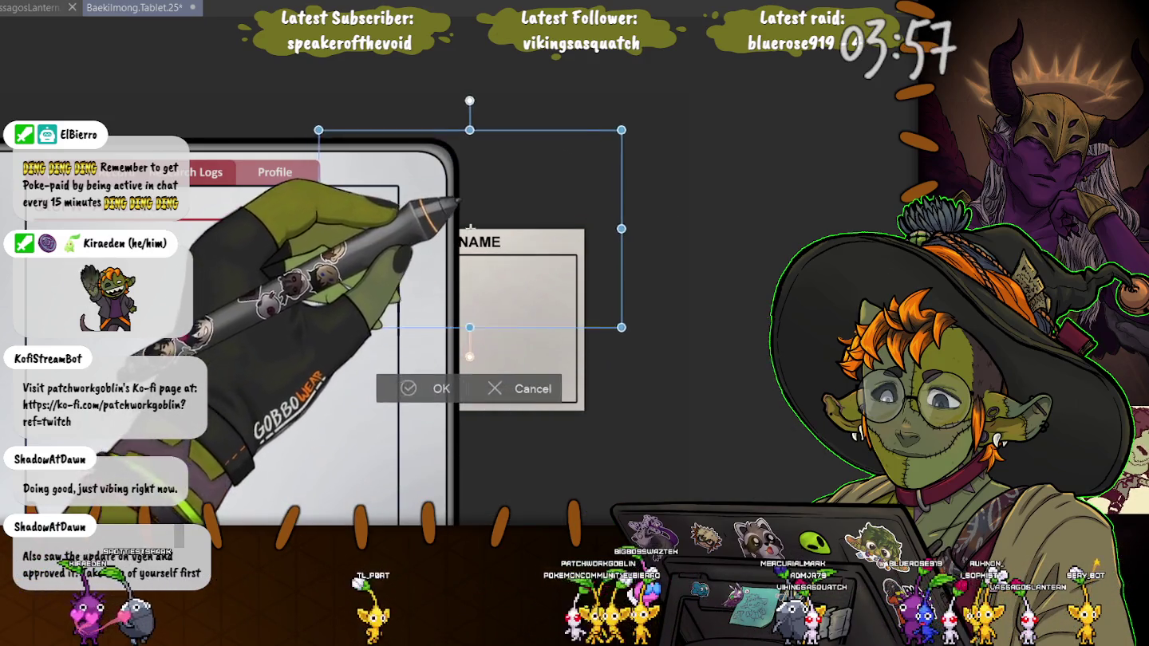
pyautogui.moveTo(470, 228); pyautogui.dragTo(447, 214)
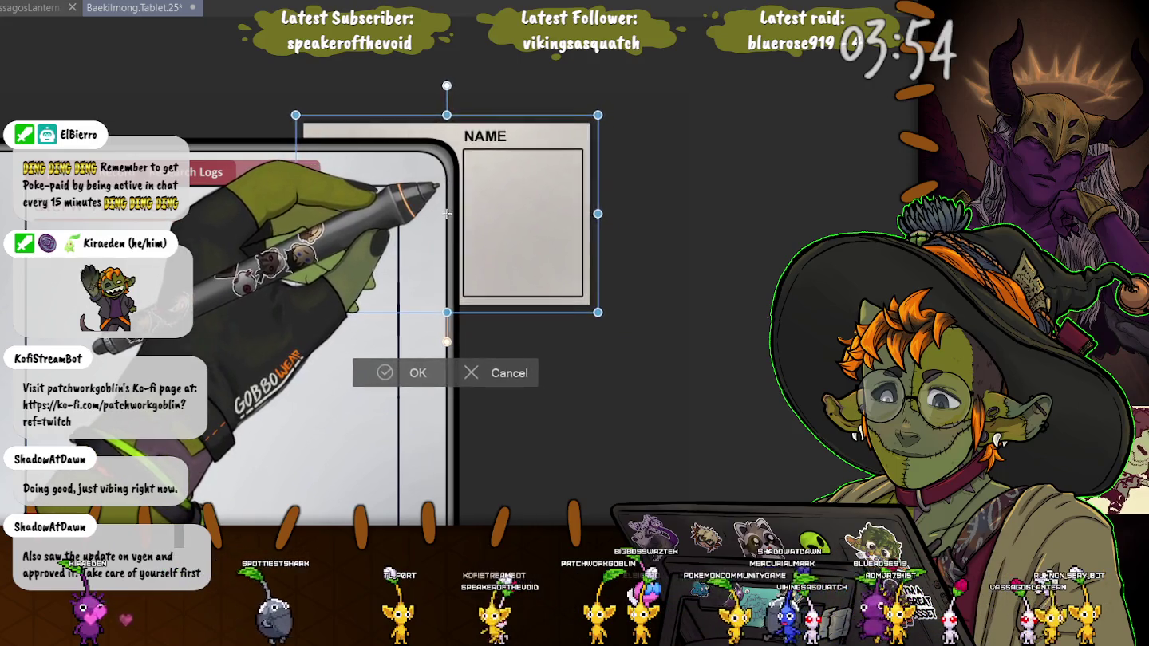
pyautogui.moveTo(447, 214); pyautogui.dragTo(451, 216)
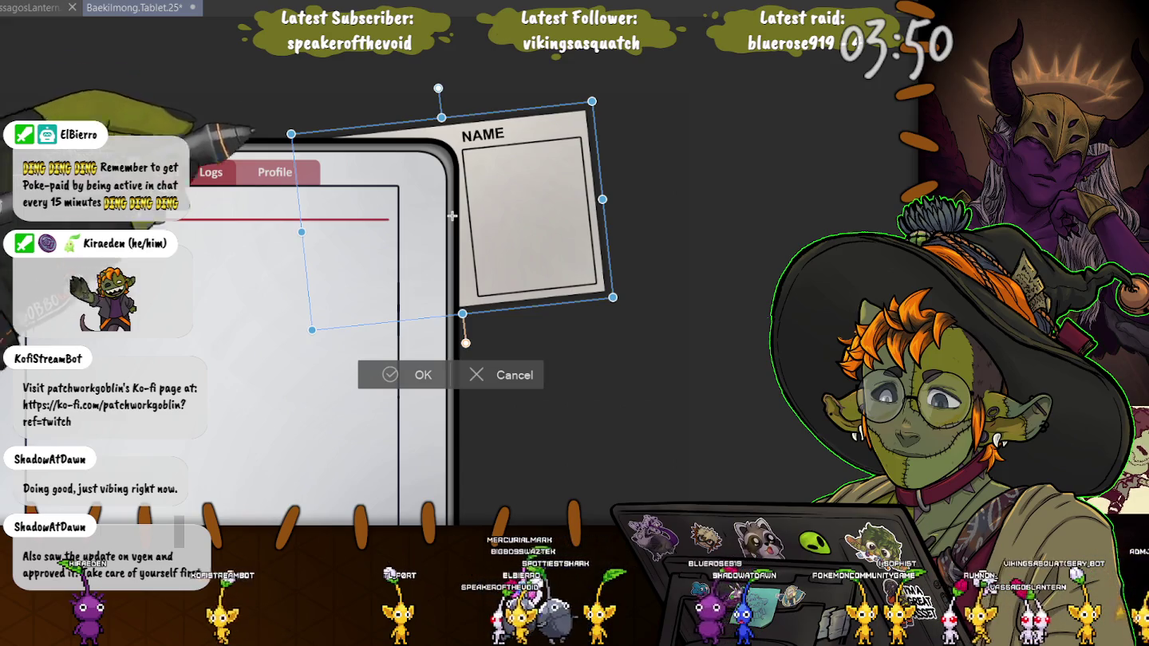
pyautogui.press('Return')
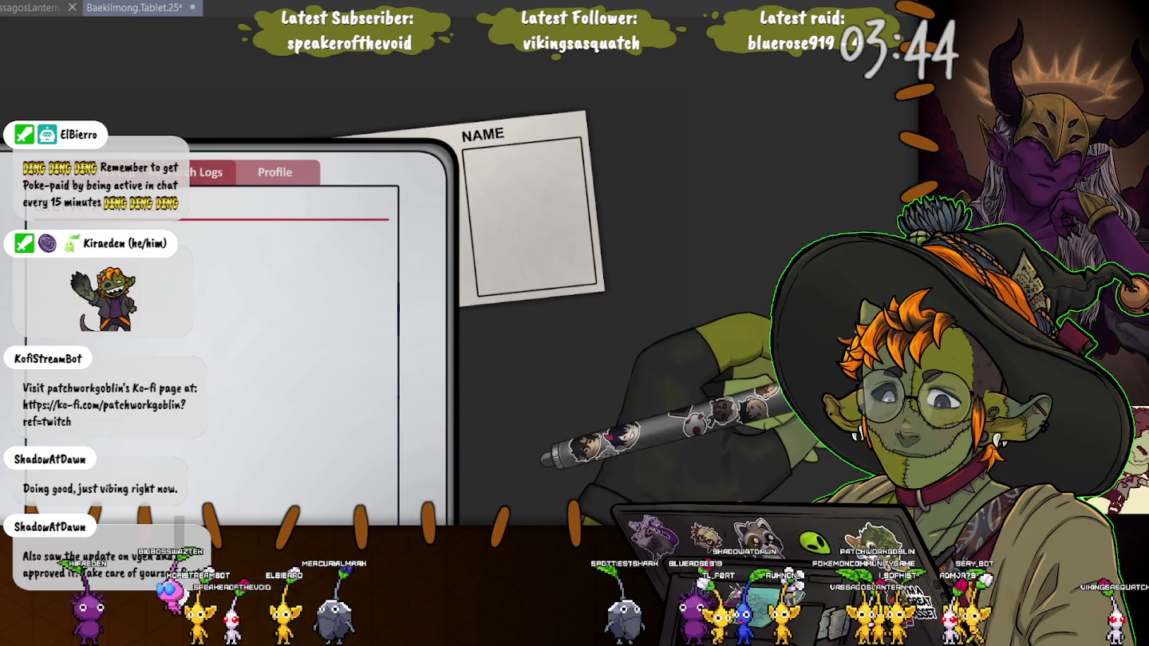
pyautogui.hotkey('ctrl', 't')
# Place the duplicated NAME card just below the first, overlapping the tablet's right edge
pyautogui.moveTo(472, 256)
pyautogui.mouseDown()
pyautogui.moveTo(467, 333)
pyautogui.moveTo(447, 341)
pyautogui.mouseUp()
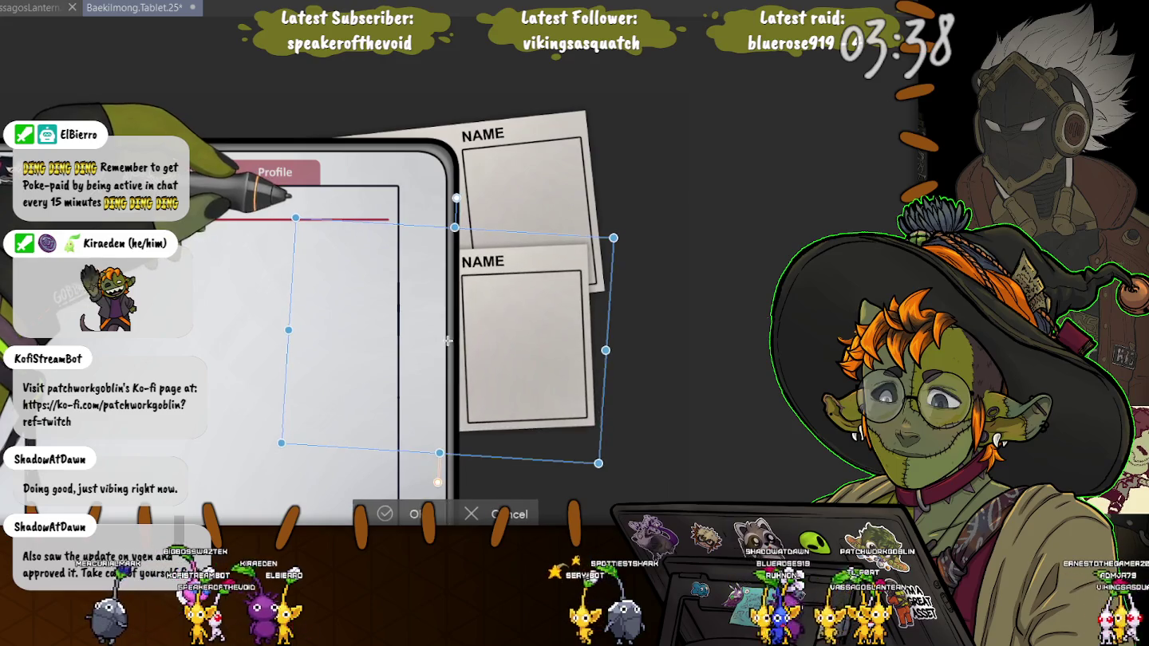
pyautogui.moveTo(448, 341); pyautogui.dragTo(444, 341)
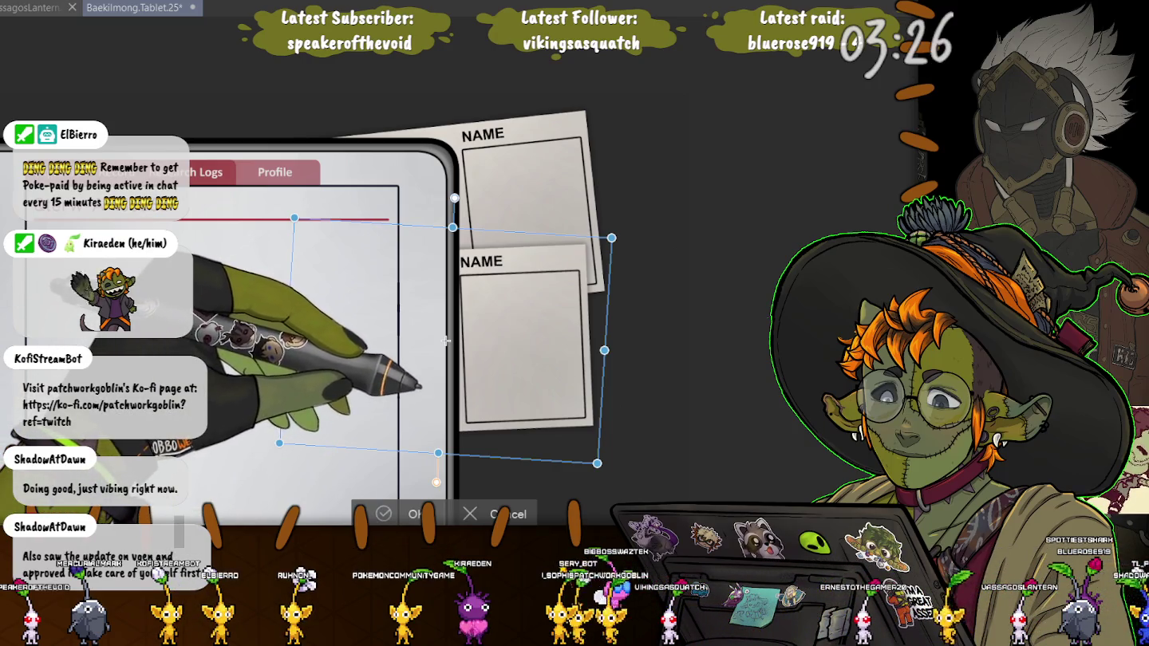
pyautogui.moveTo(445, 341); pyautogui.dragTo(446, 315)
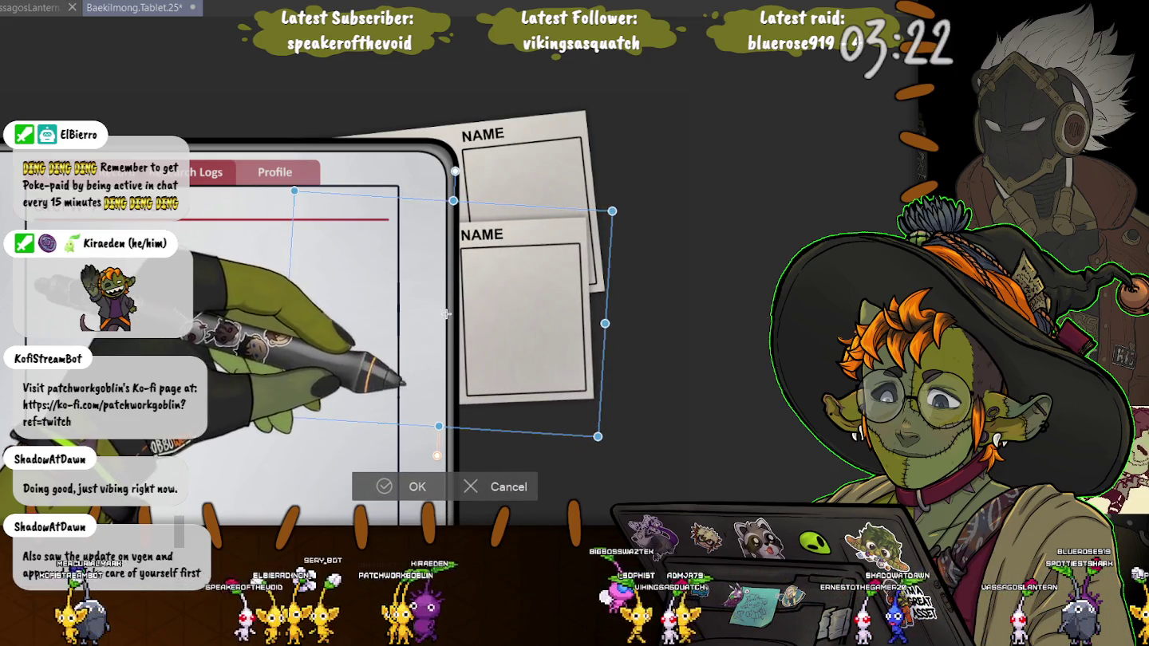
pyautogui.press('Return')
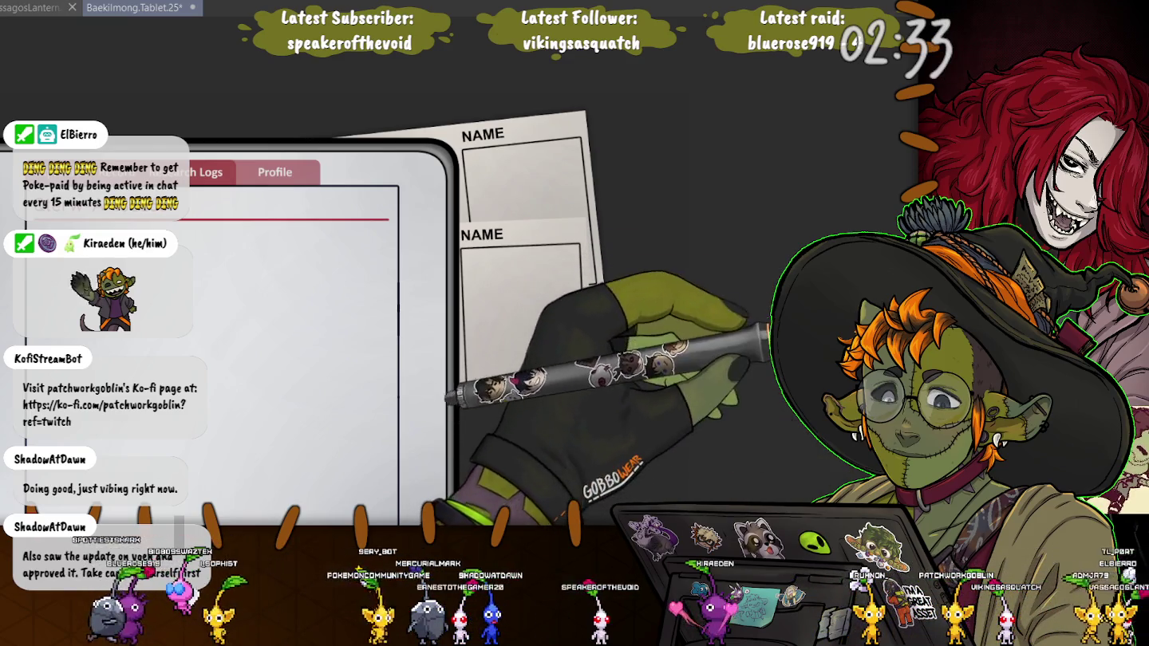
pyautogui.moveTo(303, 231); pyautogui.dragTo(591, 403)
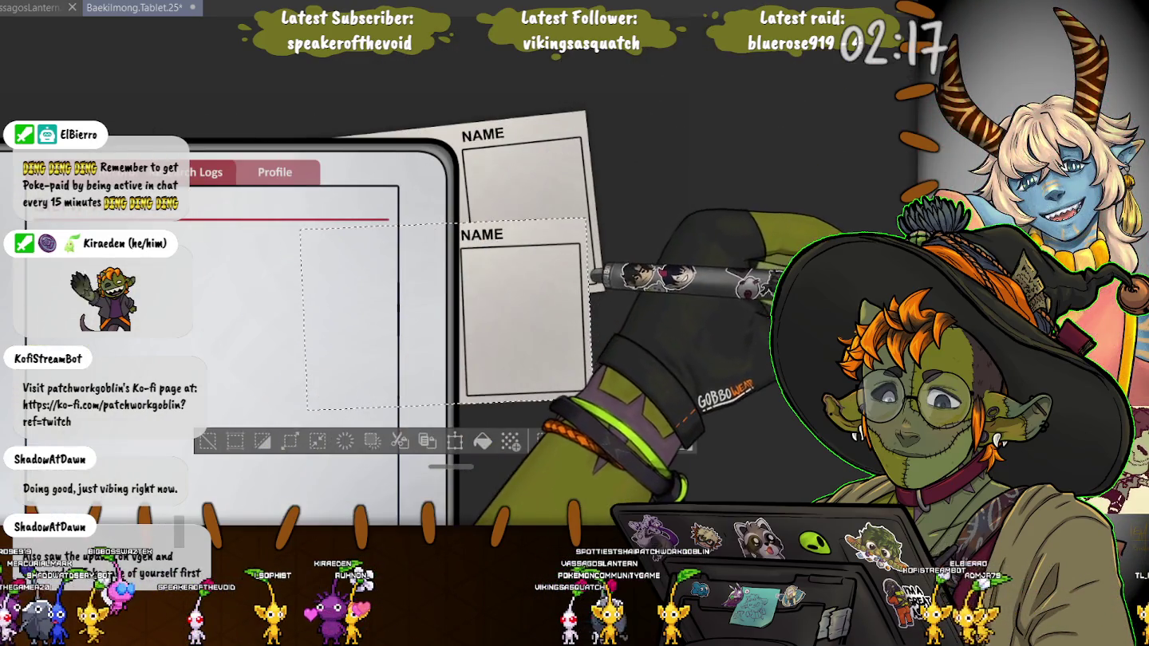
# Paste a third NAME card and position it, tilted, below the second card
pyautogui.hotkey('ctrl', 'd')
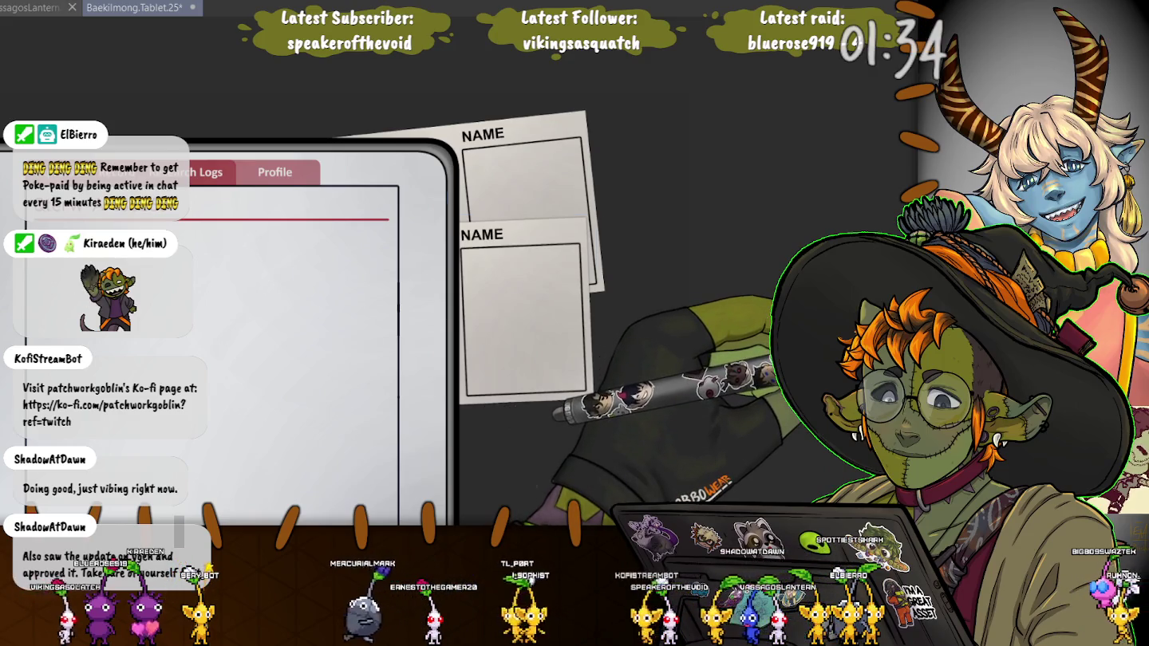
pyautogui.hotkey('ctrl', 'v')
pyautogui.moveTo(455, 312)
pyautogui.mouseDown()
pyautogui.moveTo(454, 413)
pyautogui.moveTo(440, 411)
pyautogui.mouseUp()
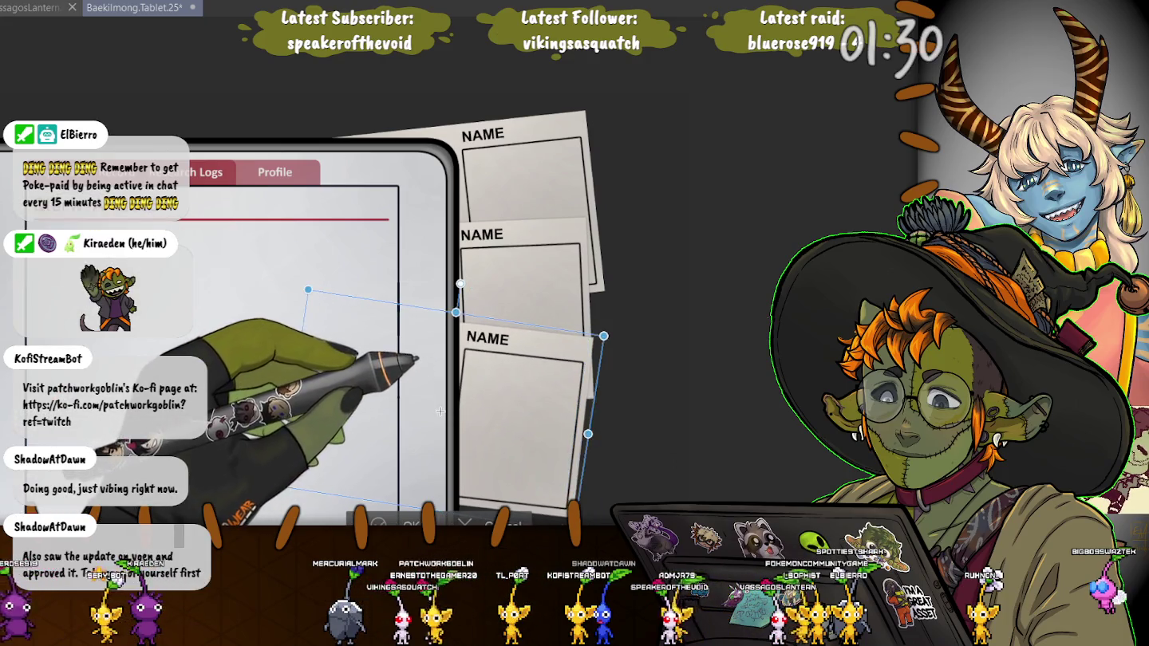
pyautogui.moveTo(443, 411); pyautogui.dragTo(444, 411)
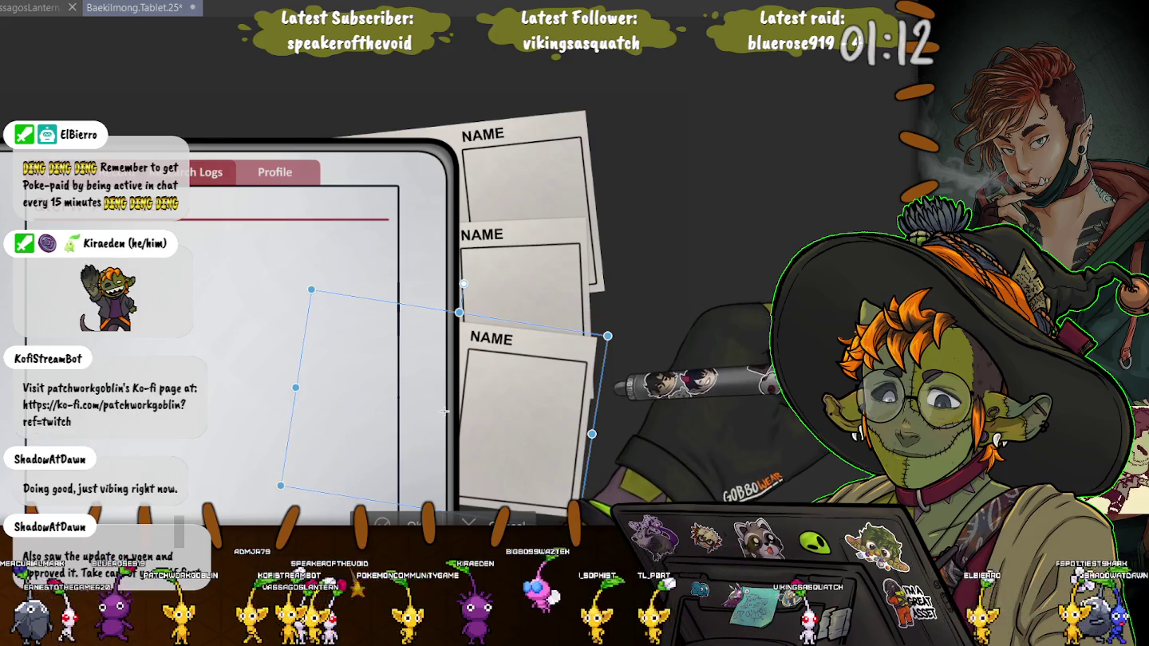
pyautogui.click(444, 411)
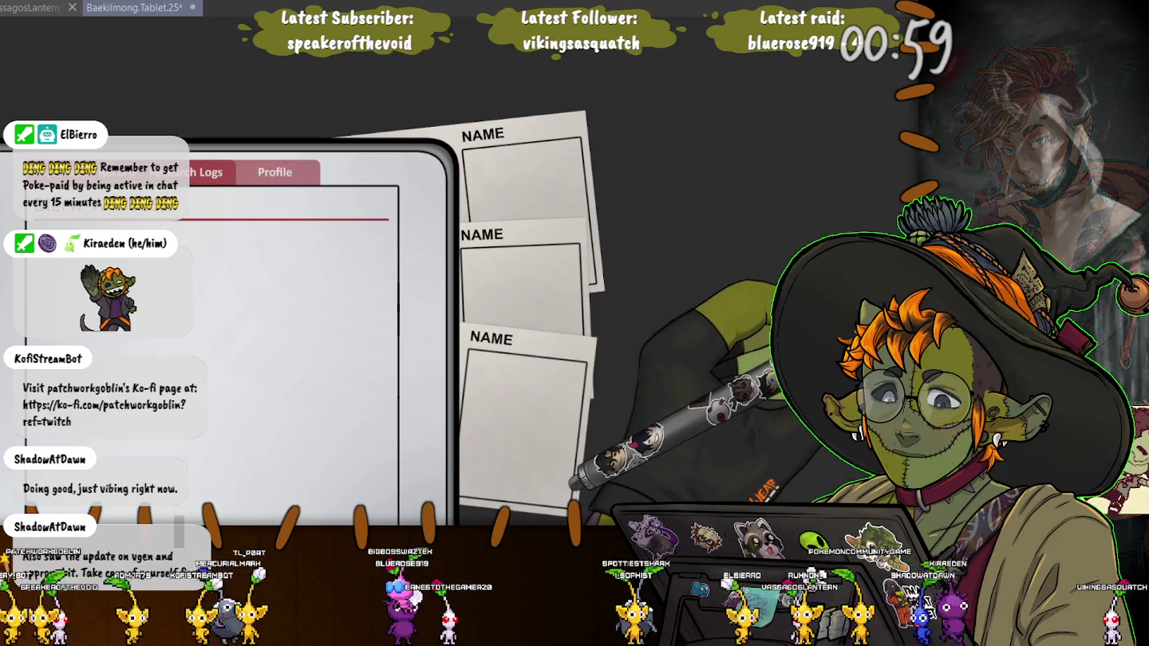
# Move a NAME card copy right of the top card and tilt it clockwise
pyautogui.hotkey('ctrl', 't')
pyautogui.moveTo(450, 261); pyautogui.dragTo(550, 266)
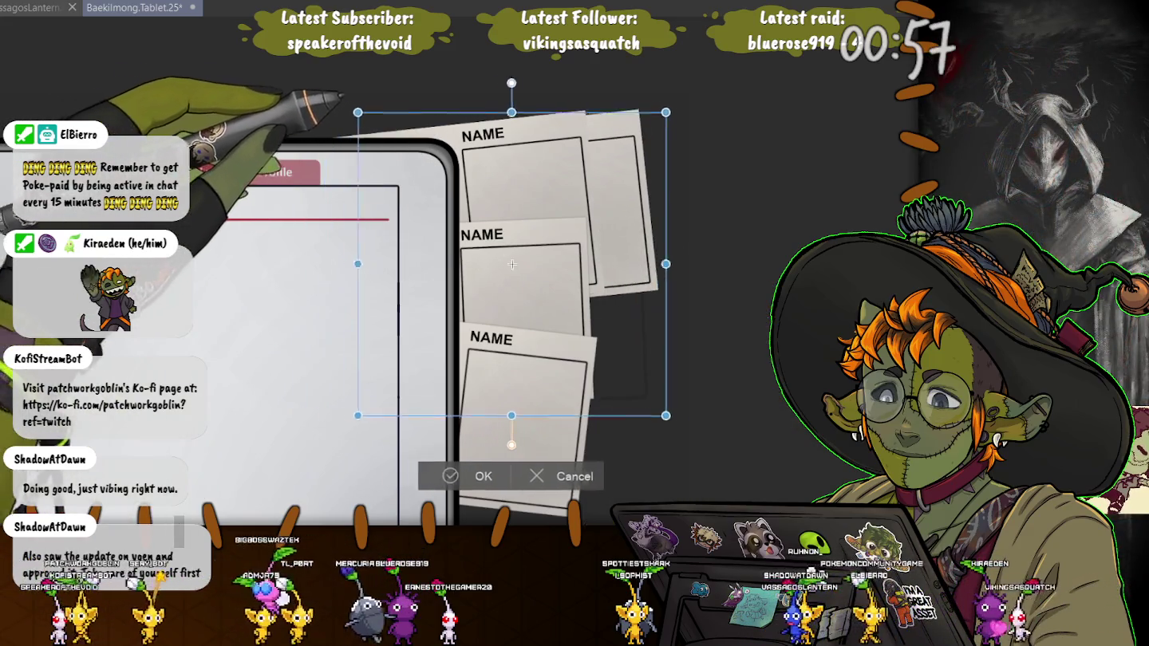
pyautogui.moveTo(742, 266); pyautogui.dragTo(734, 313)
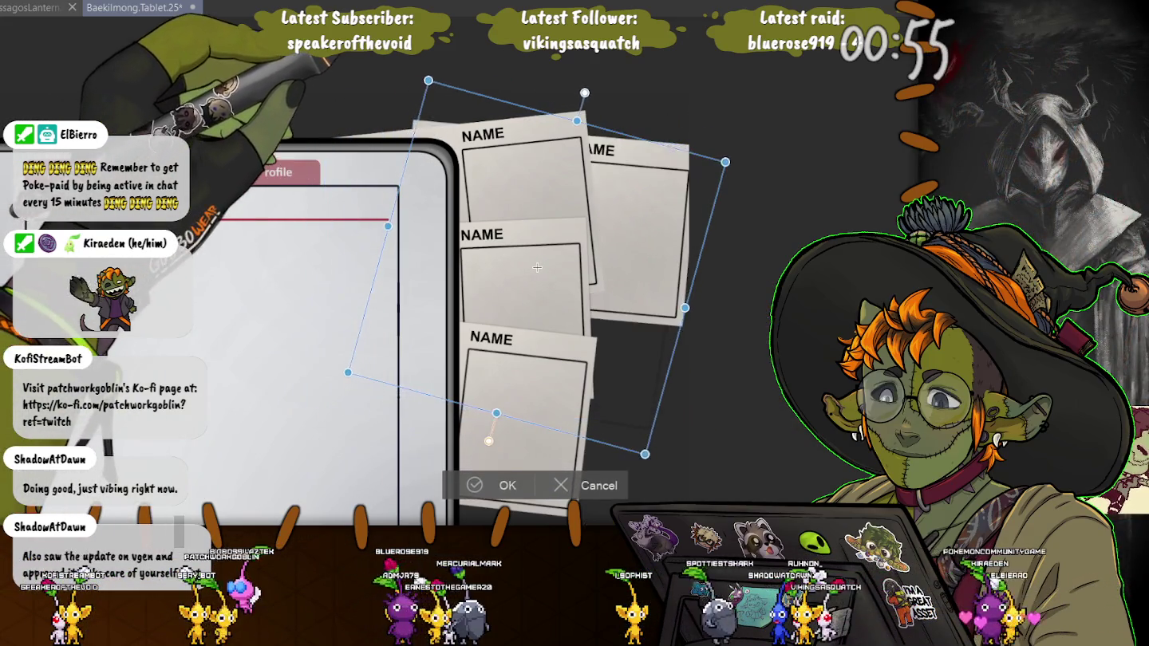
pyautogui.moveTo(537, 268)
pyautogui.mouseDown()
pyautogui.moveTo(531, 296)
pyautogui.moveTo(526, 287)
pyautogui.mouseUp()
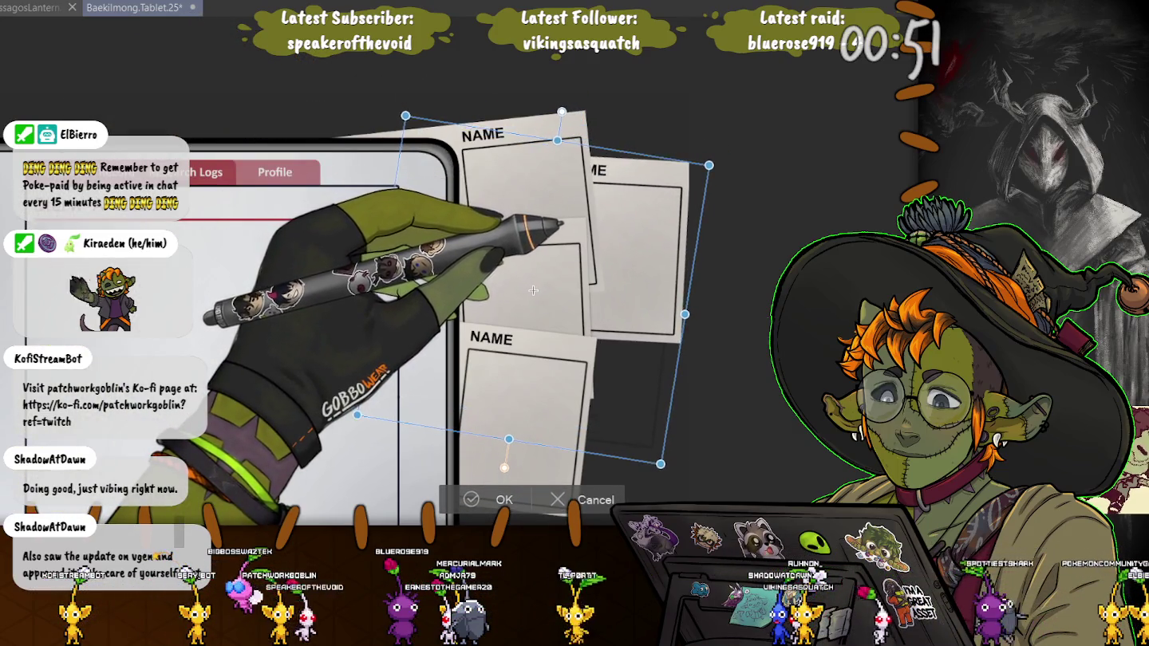
pyautogui.moveTo(526, 286); pyautogui.dragTo(559, 280)
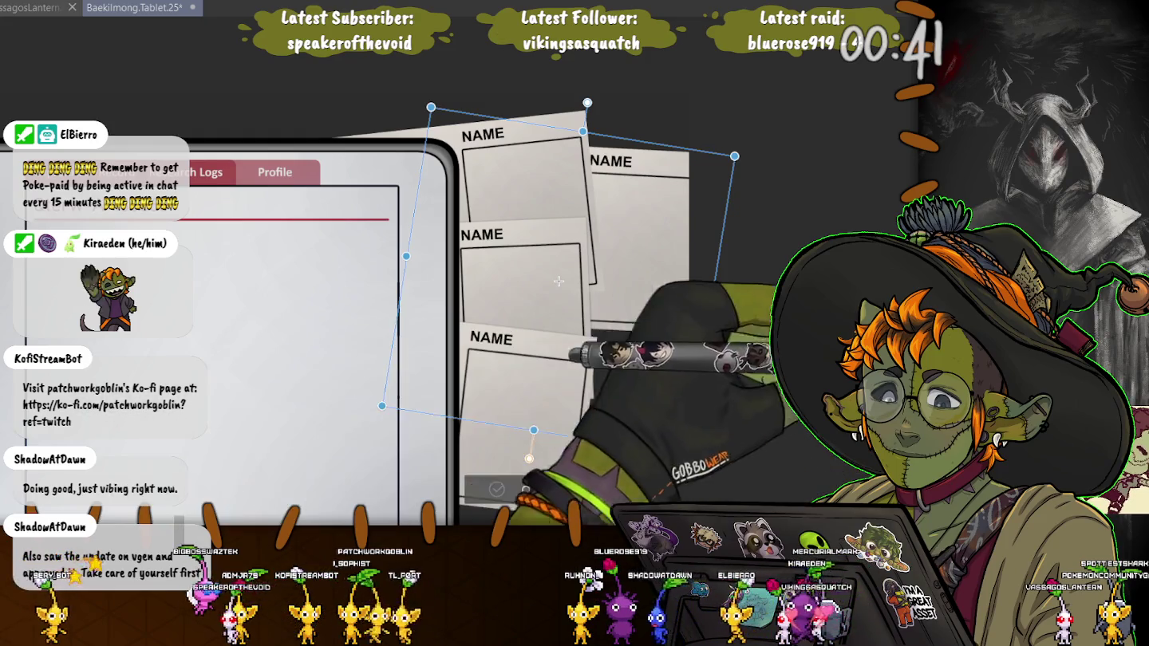
pyautogui.press('Return')
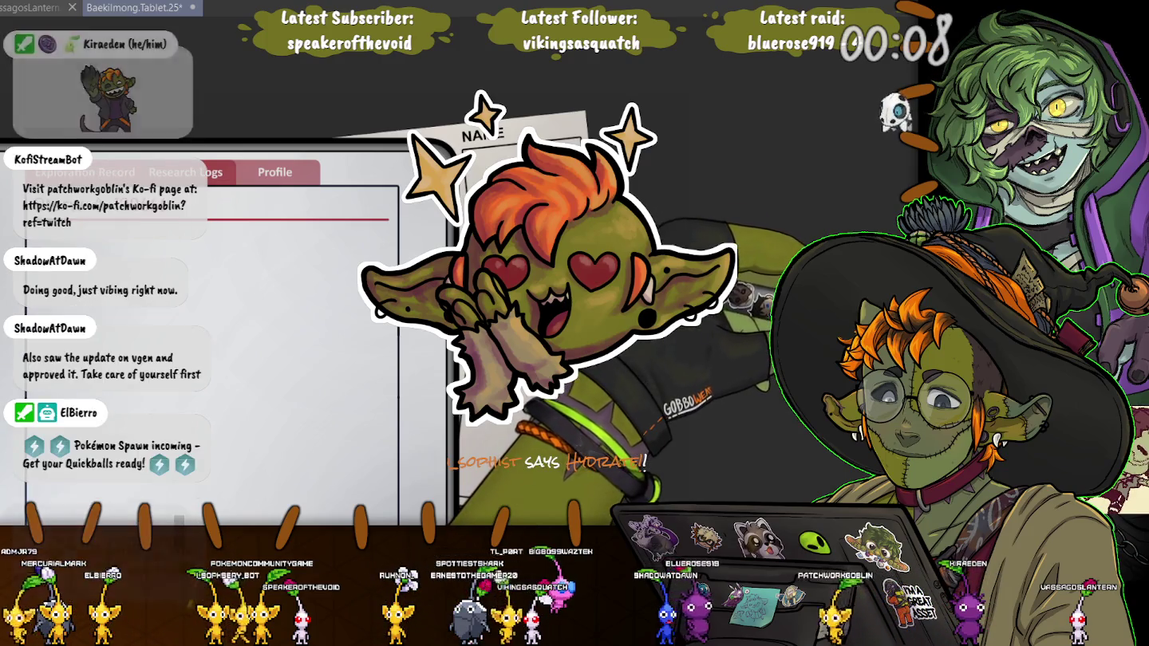
# Drag another card copy up beside the top cards
pyautogui.hotkey('ctrl', 't')
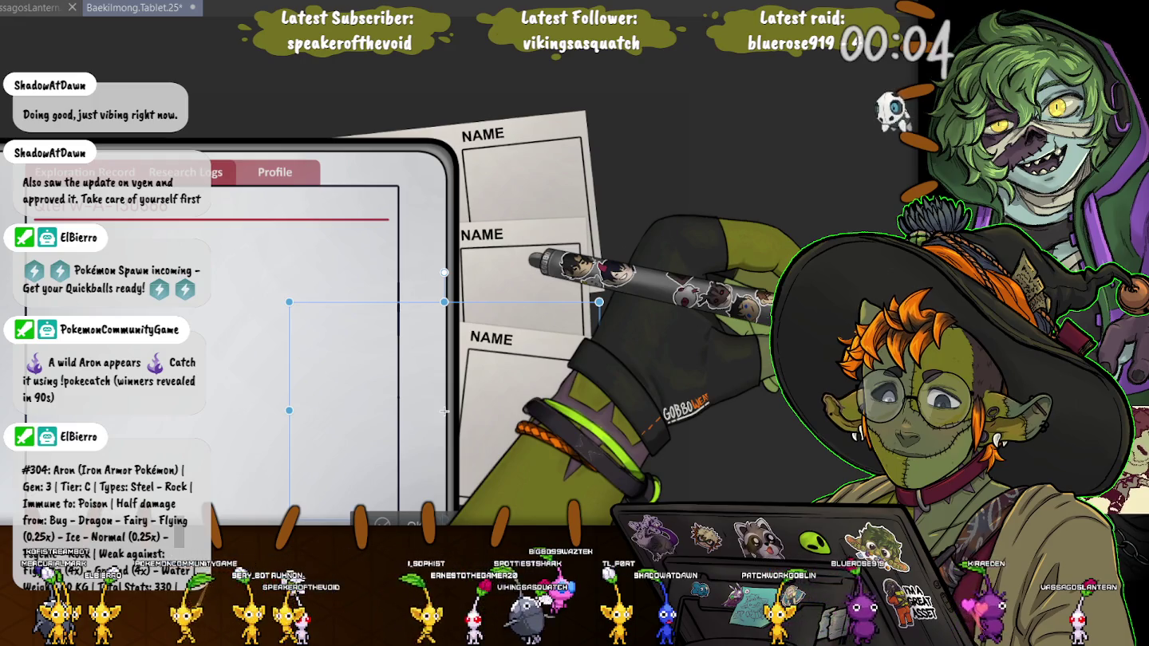
pyautogui.moveTo(399, 359); pyautogui.dragTo(448, 450)
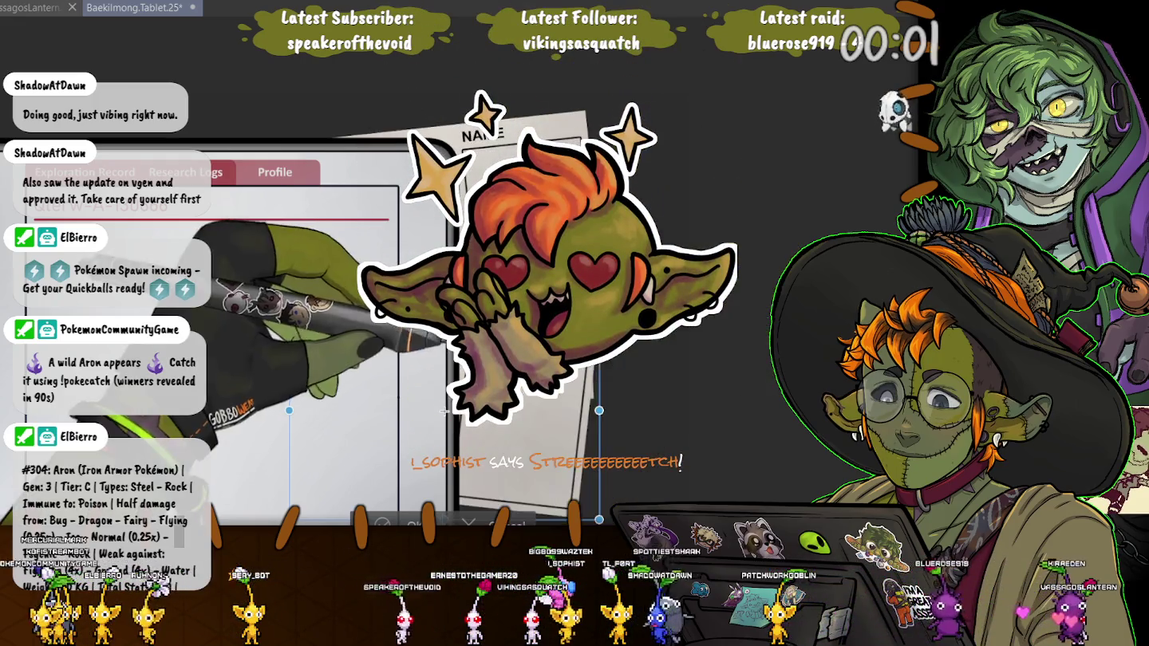
pyautogui.moveTo(492, 394); pyautogui.dragTo(554, 220)
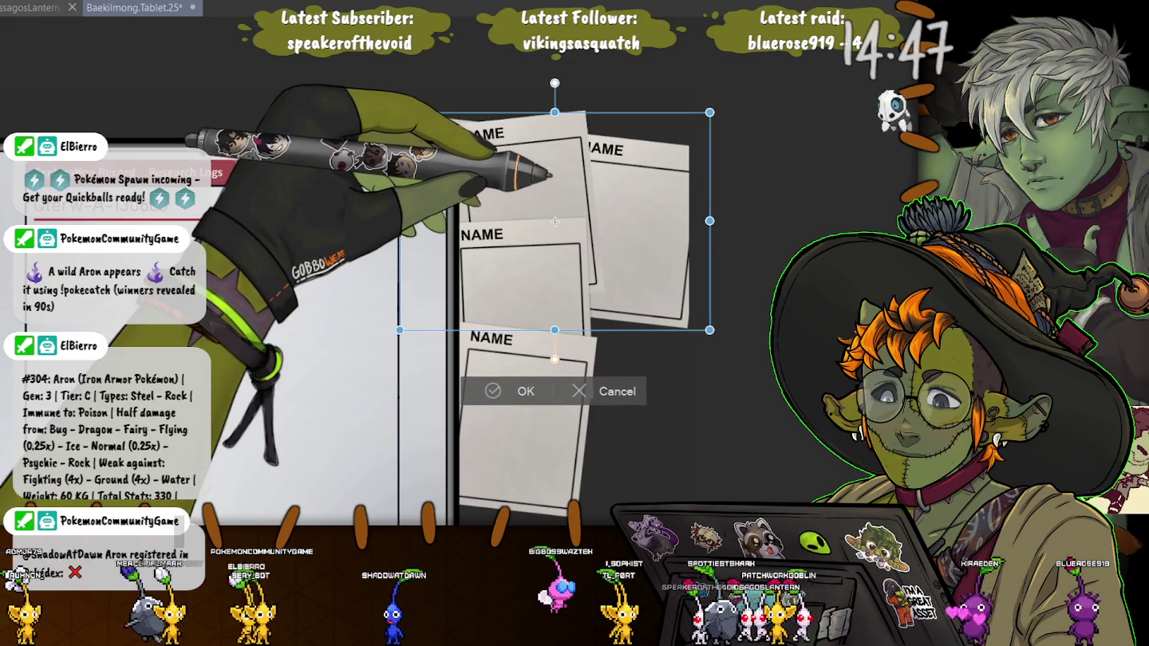
# Settle the upper-right copy, then move the fifth NAME card down, right of the second card
pyautogui.moveTo(554, 221); pyautogui.dragTo(557, 221)
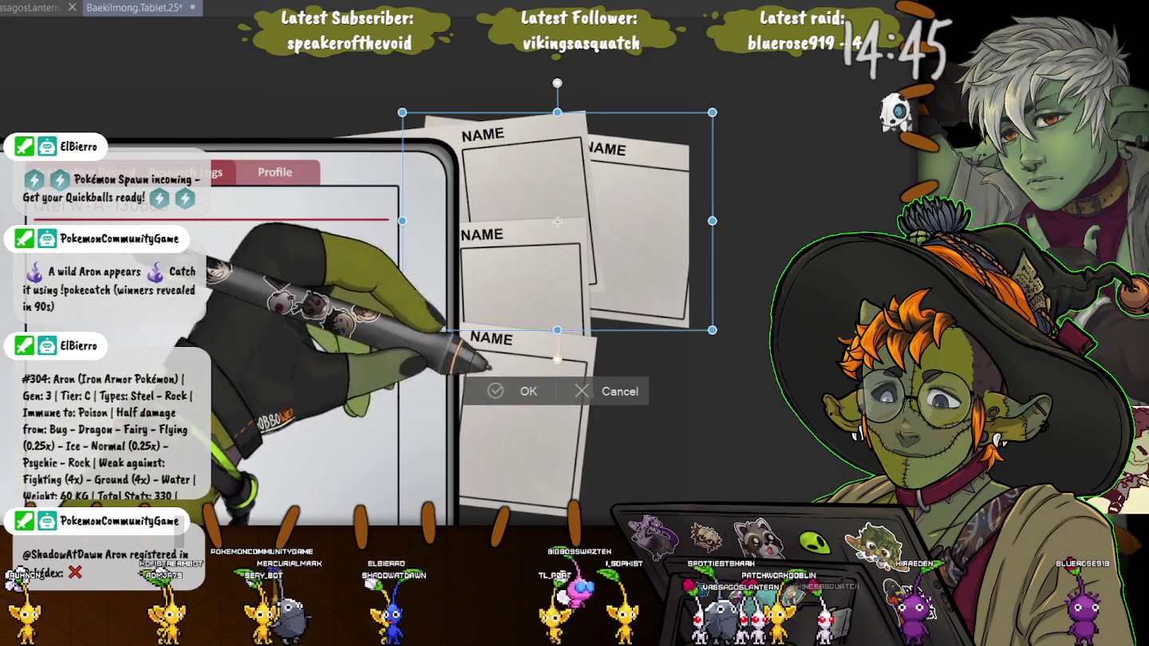
pyautogui.press('Return')
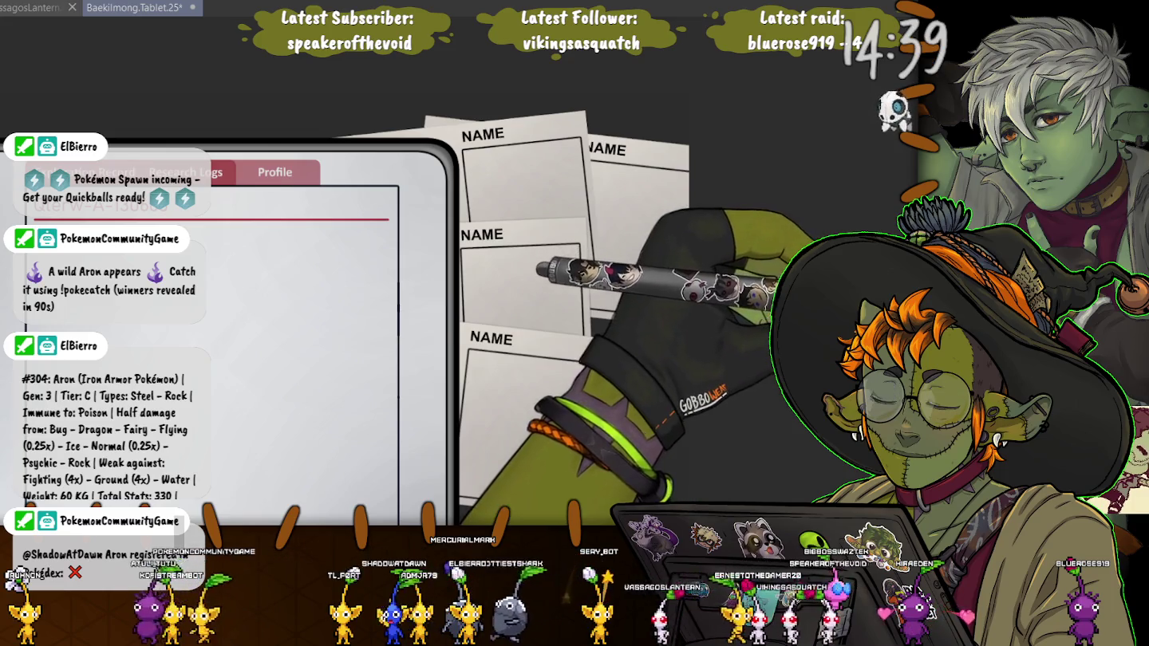
pyautogui.hotkey('ctrl', 't')
pyautogui.moveTo(559, 309)
pyautogui.mouseDown()
pyautogui.moveTo(564, 362)
pyautogui.moveTo(557, 221)
pyautogui.mouseUp()
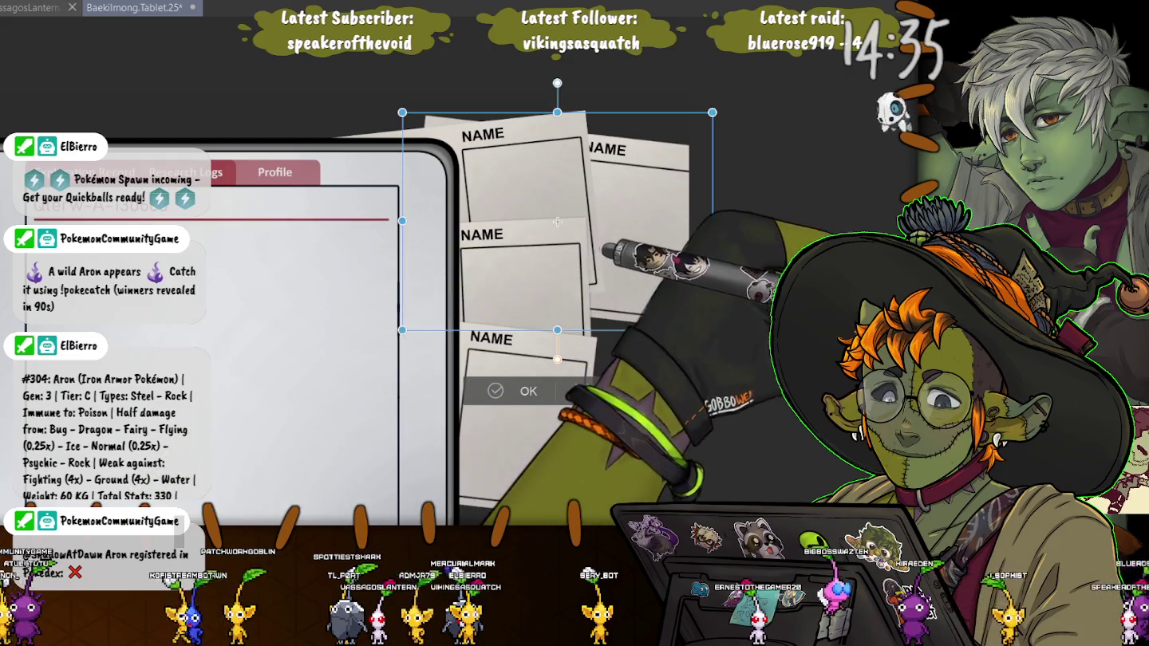
pyautogui.press('Return')
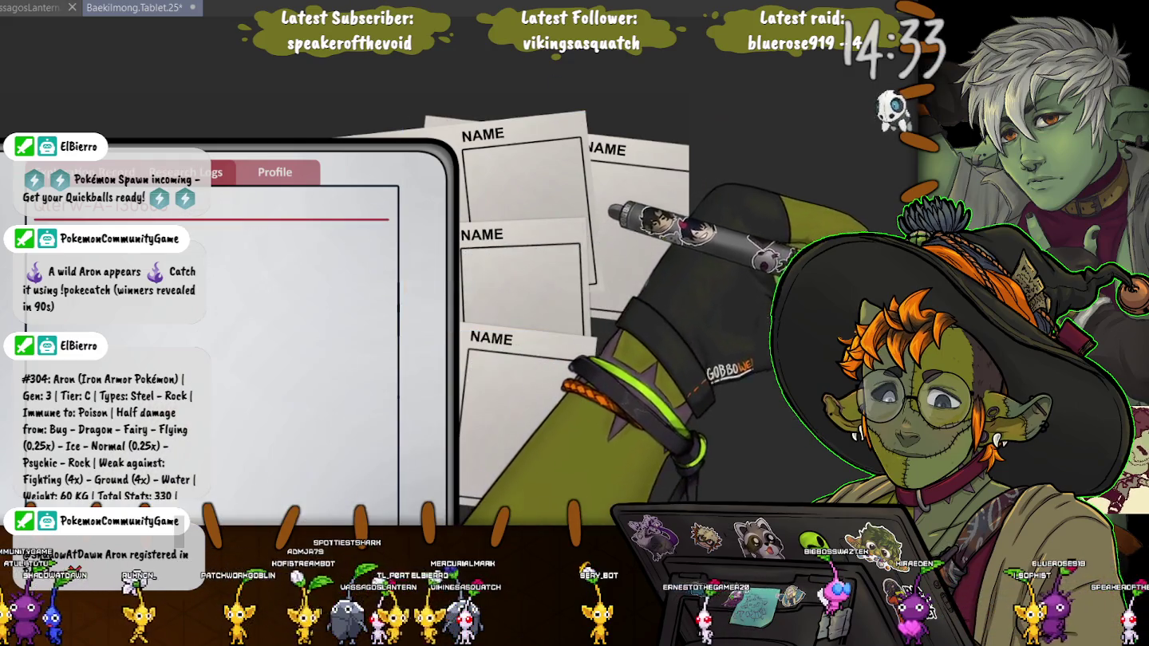
pyautogui.hotkey('ctrl', 'z')
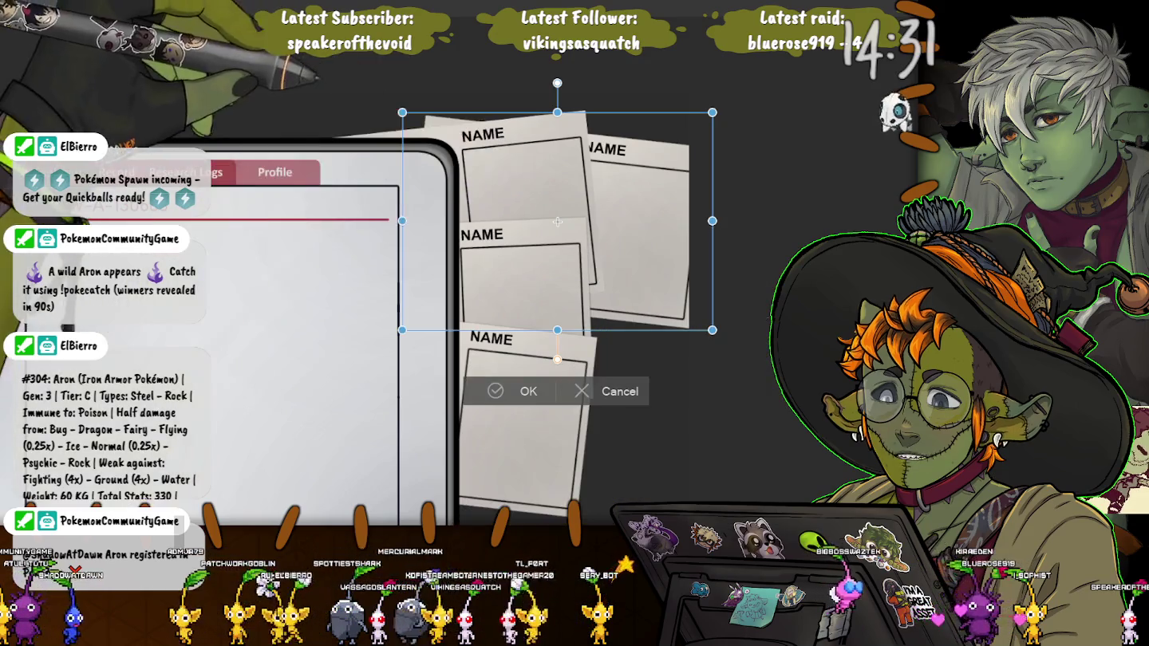
pyautogui.moveTo(557, 221); pyautogui.dragTo(564, 329)
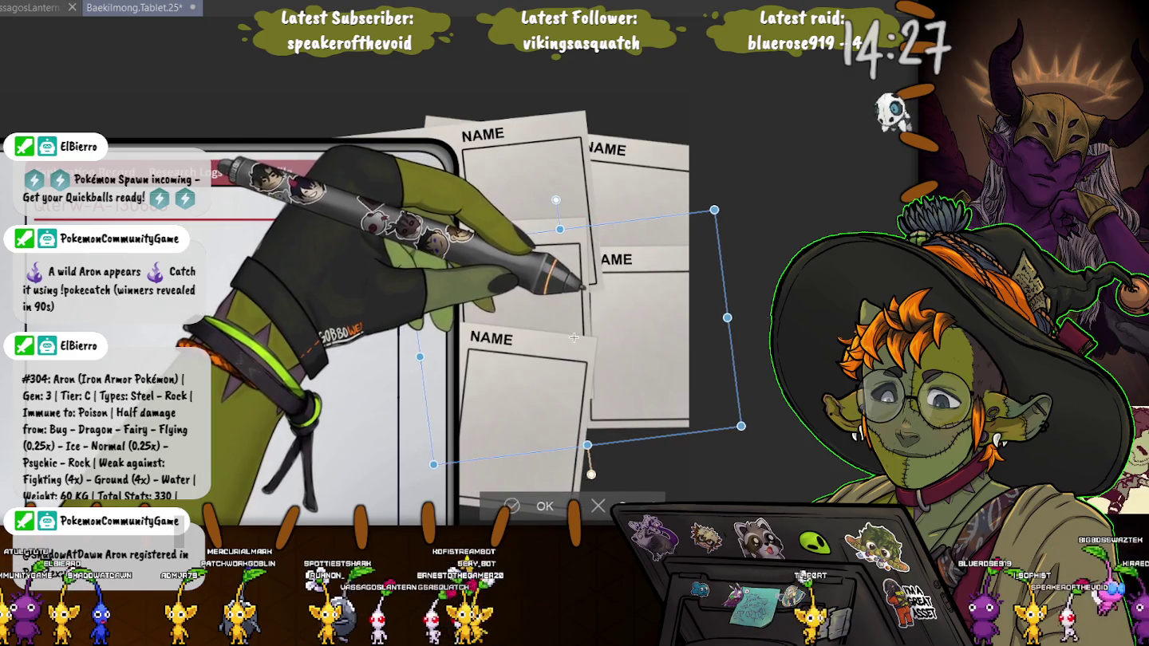
pyautogui.moveTo(565, 329); pyautogui.dragTo(569, 349)
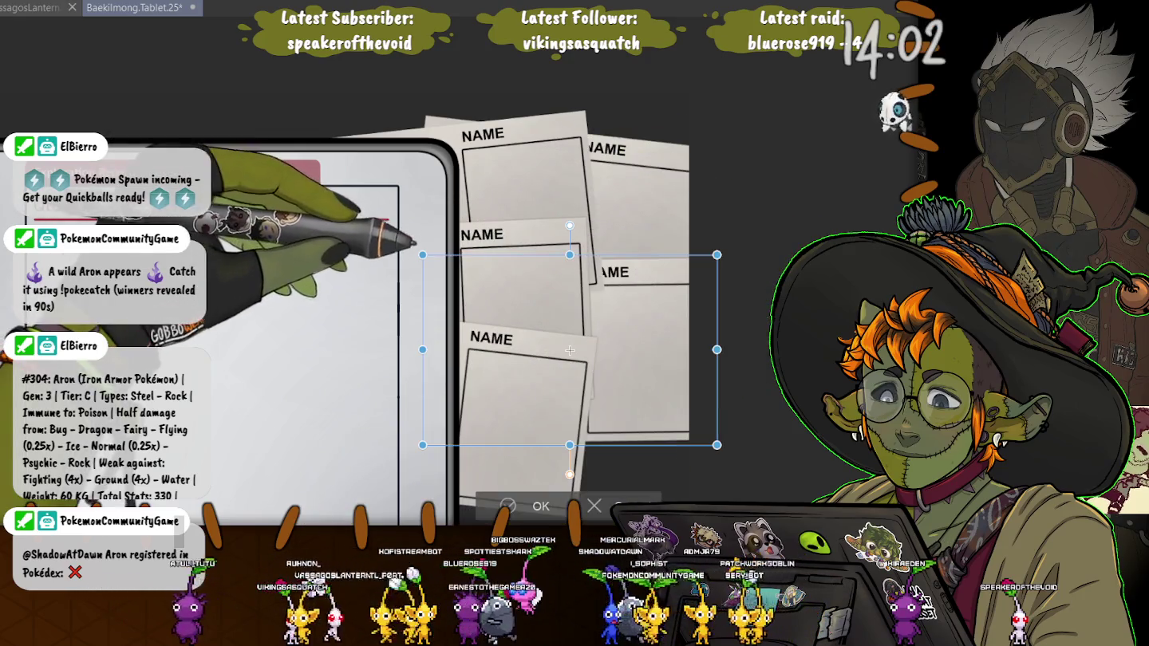
# Move and tilt the sixth NAME card to the lower right, completing two columns of three
pyautogui.moveTo(570, 350); pyautogui.dragTo(561, 438)
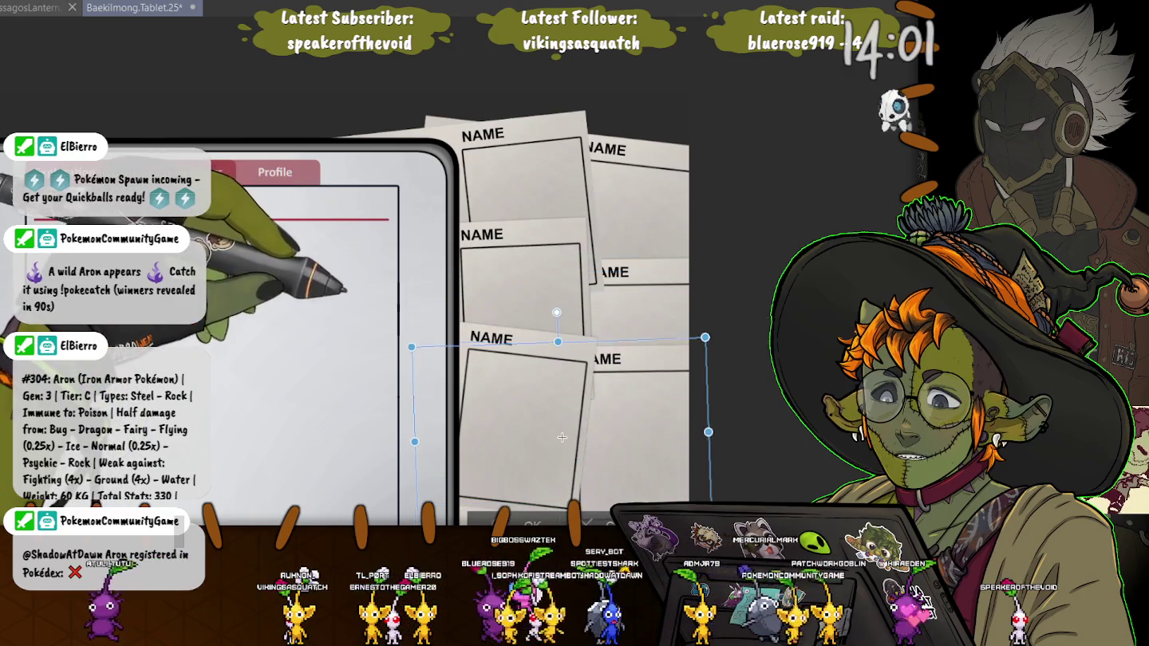
pyautogui.moveTo(718, 335); pyautogui.dragTo(714, 363)
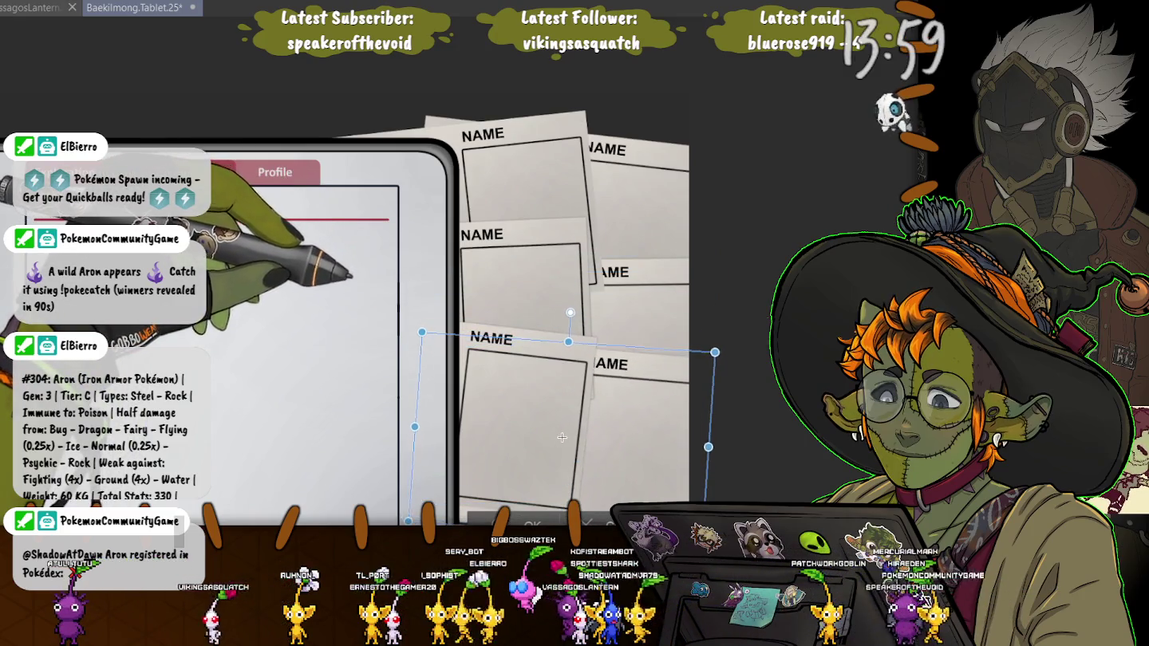
pyautogui.moveTo(562, 438); pyautogui.dragTo(564, 465)
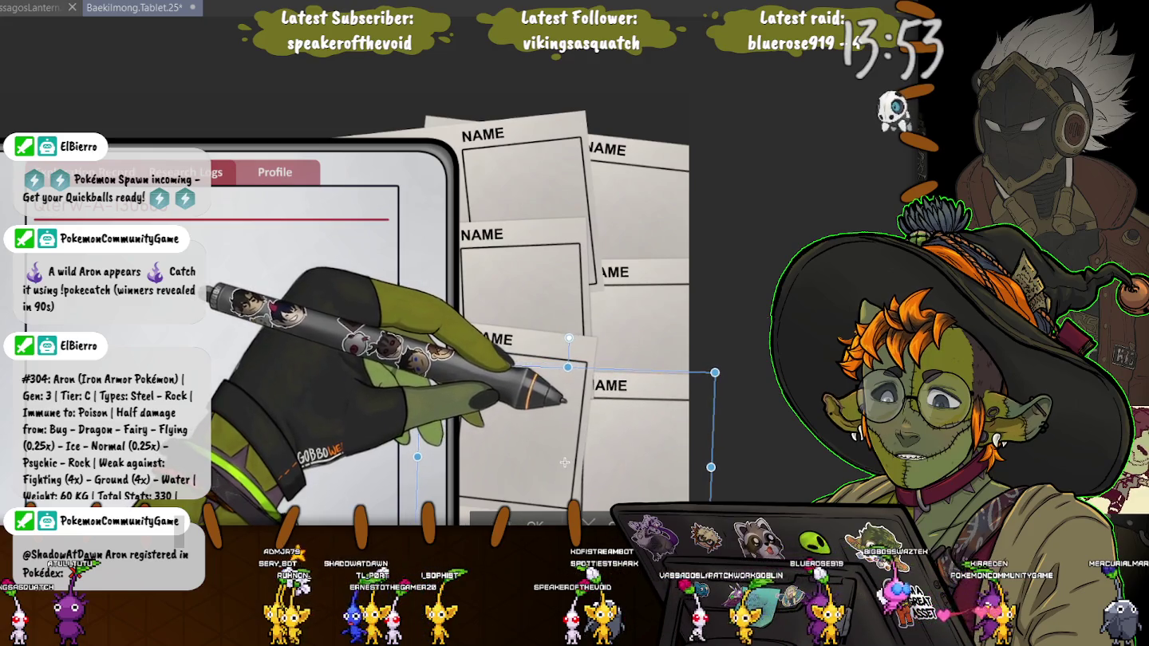
pyautogui.moveTo(564, 465)
pyautogui.mouseDown()
pyautogui.moveTo(551, 405)
pyautogui.moveTo(552, 424)
pyautogui.mouseUp()
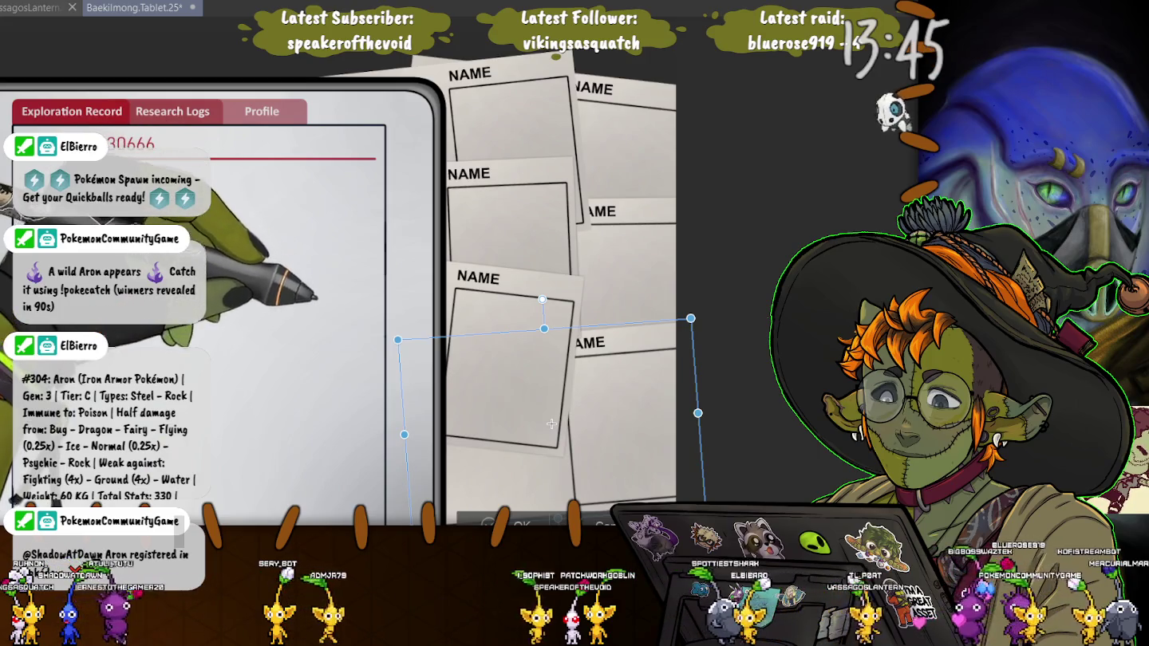
pyautogui.moveTo(551, 423); pyautogui.dragTo(559, 426)
pyautogui.write('Qter w-A-13')
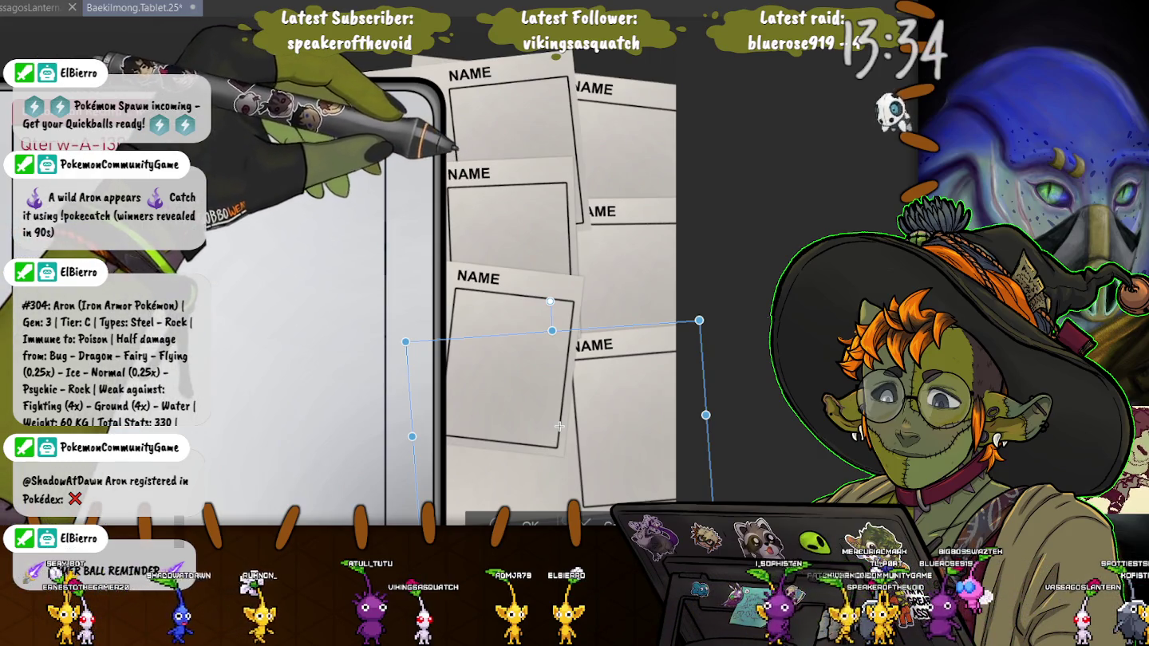
pyautogui.press('Return')
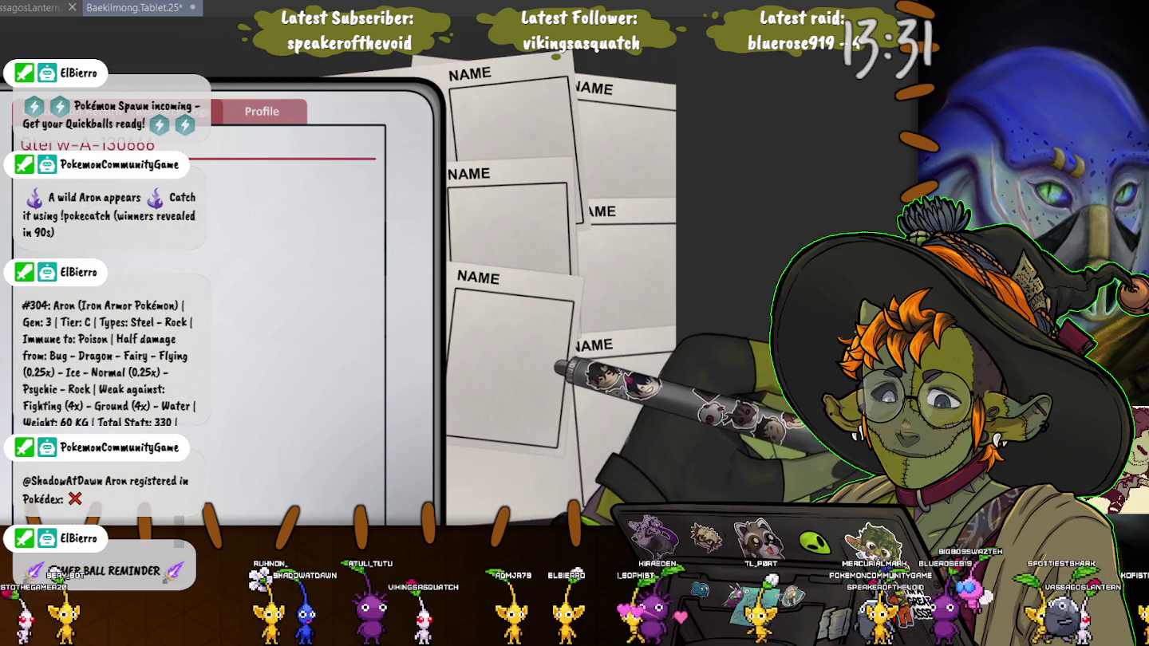
pyautogui.hotkey('ctrl', 't')
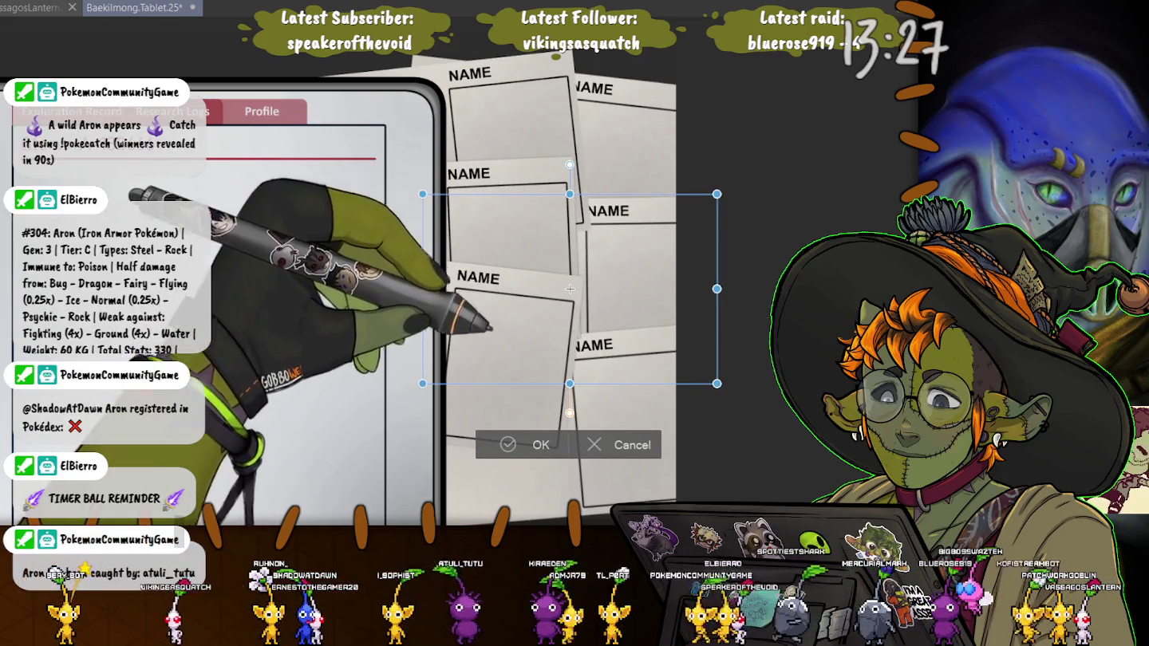
pyautogui.press('Return')
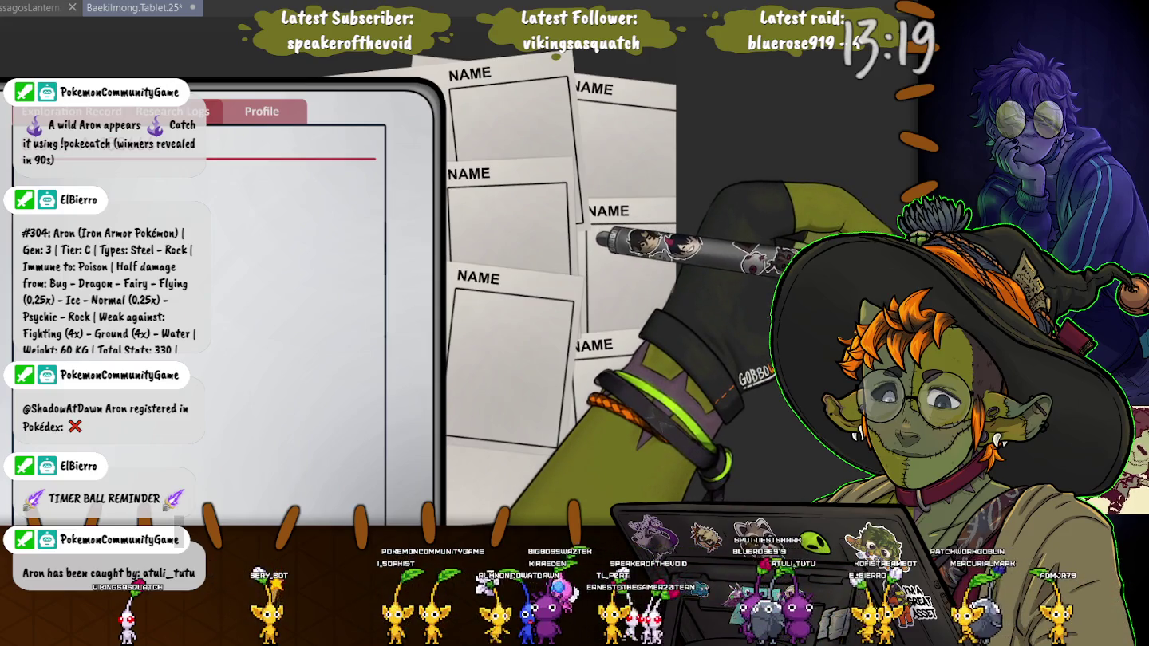
# Shrink the card group slightly, shift it down-right, then nudge it up into place
pyautogui.moveTo(716, 529); pyautogui.dragTo(662, 472)
pyautogui.moveTo(468, 260); pyautogui.dragTo(491, 297)
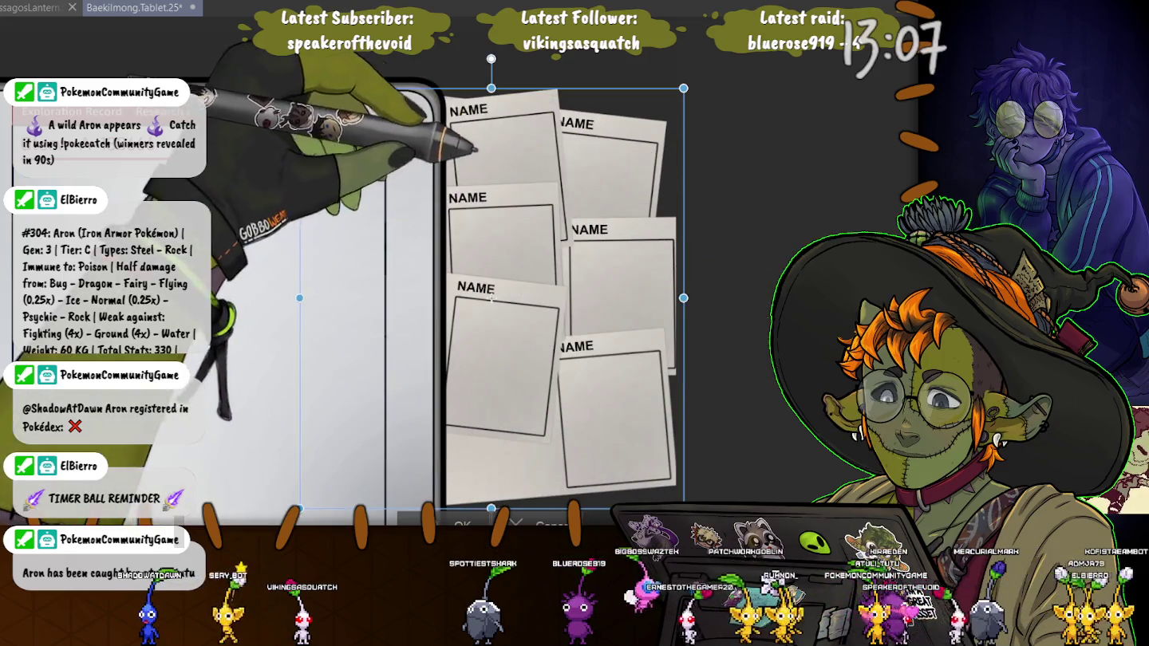
pyautogui.press('Return')
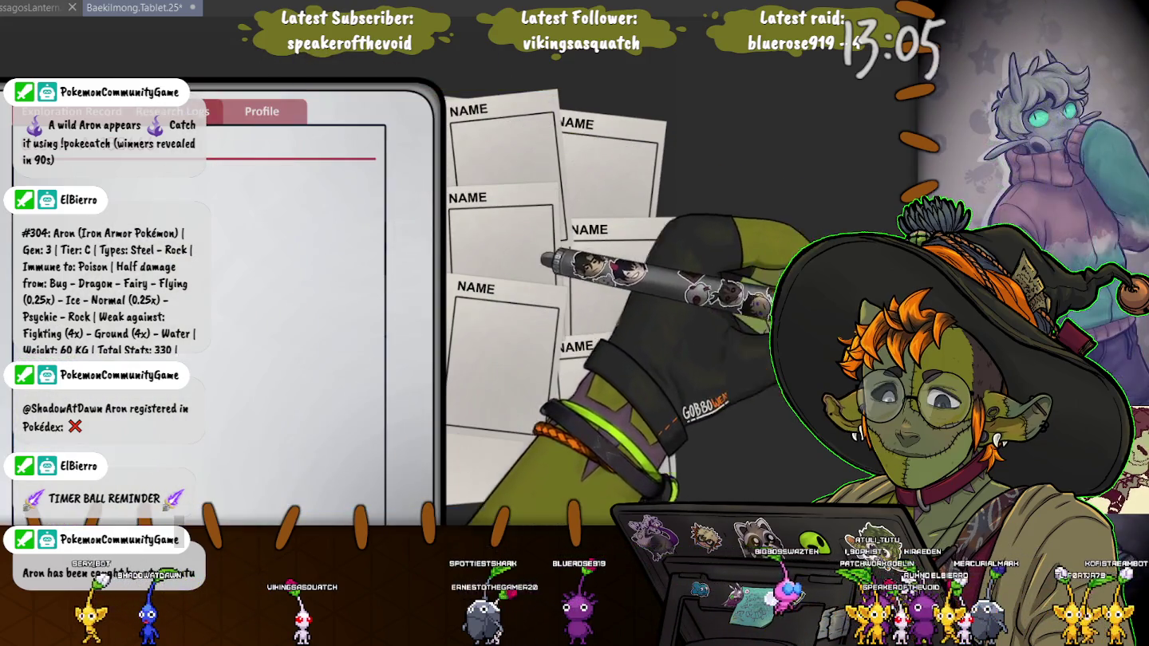
pyautogui.hotkey('ctrl', 't')
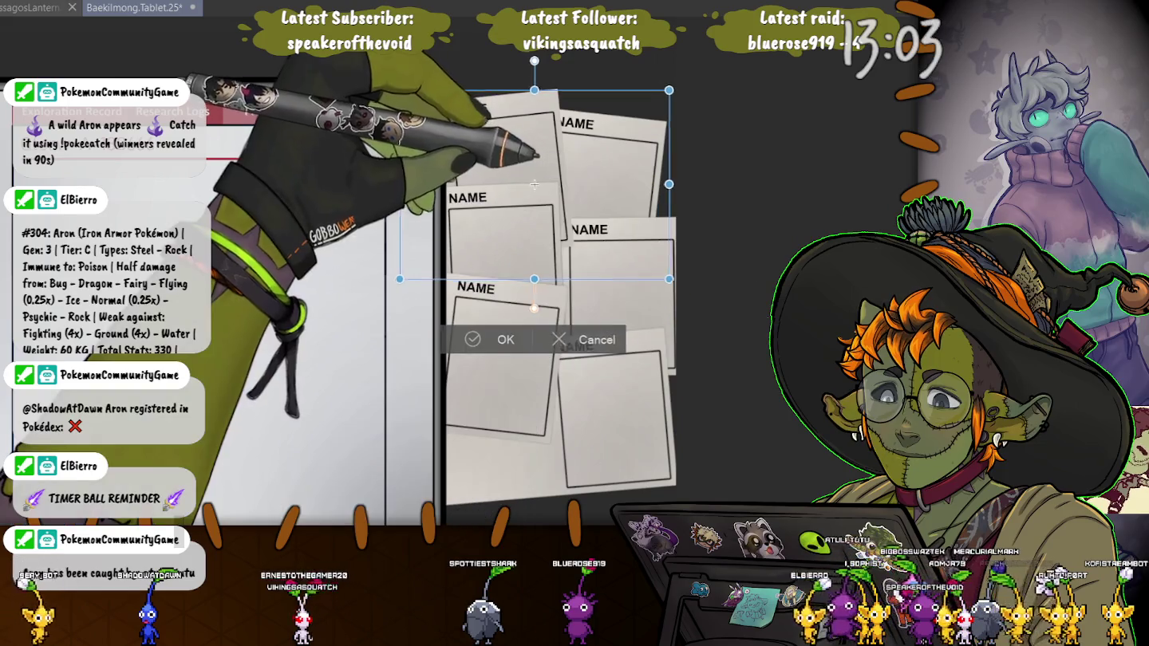
pyautogui.moveTo(549, 181); pyautogui.dragTo(544, 175)
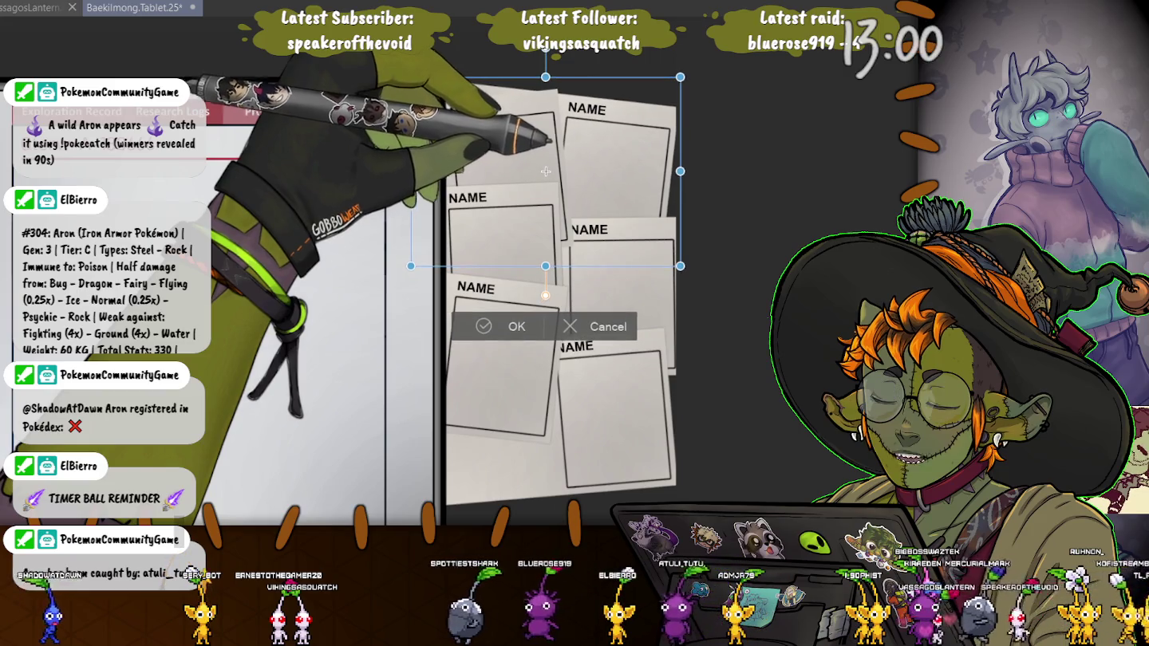
pyautogui.moveTo(544, 176); pyautogui.dragTo(548, 165)
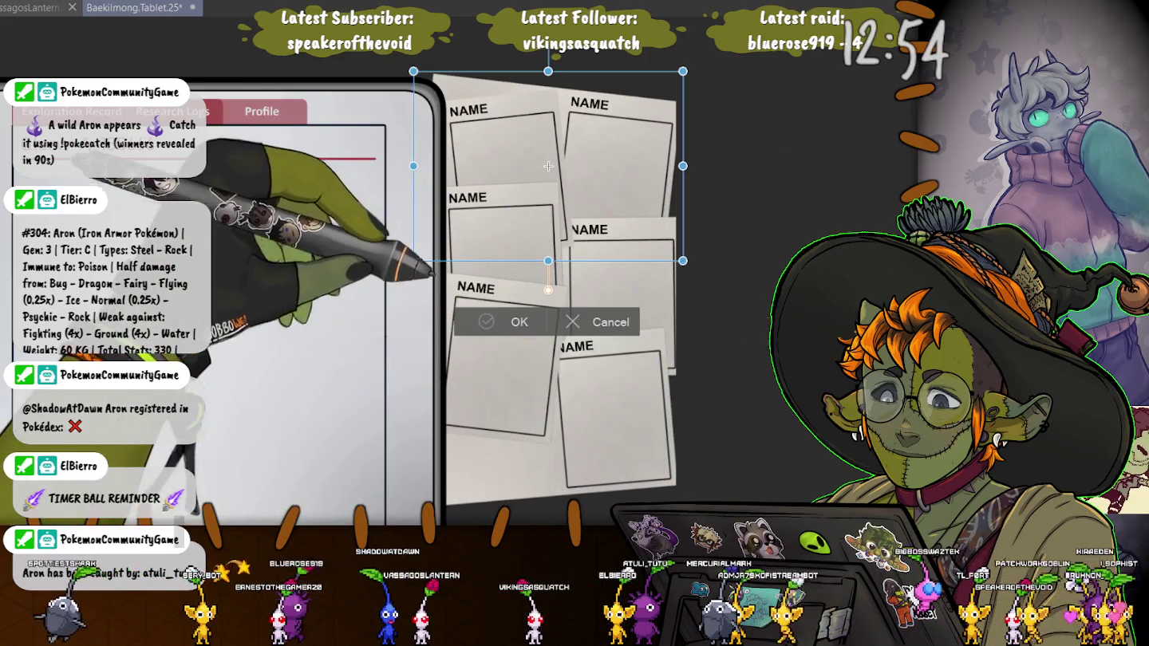
pyautogui.press('Return')
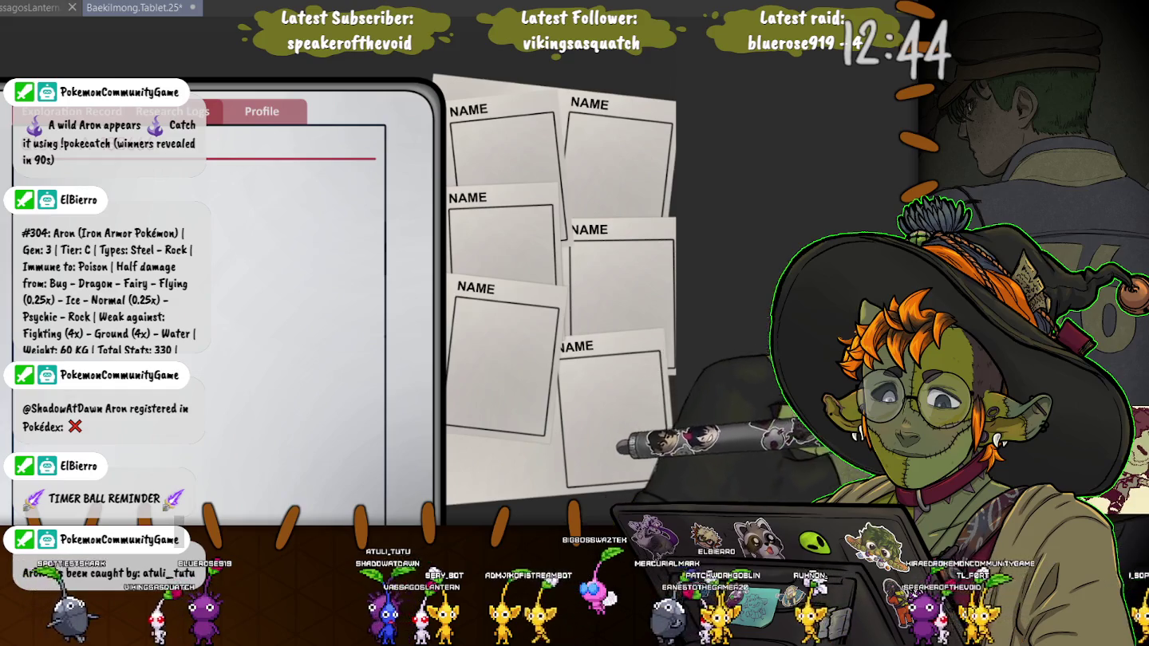
pyautogui.hotkey('ctrl', 't')
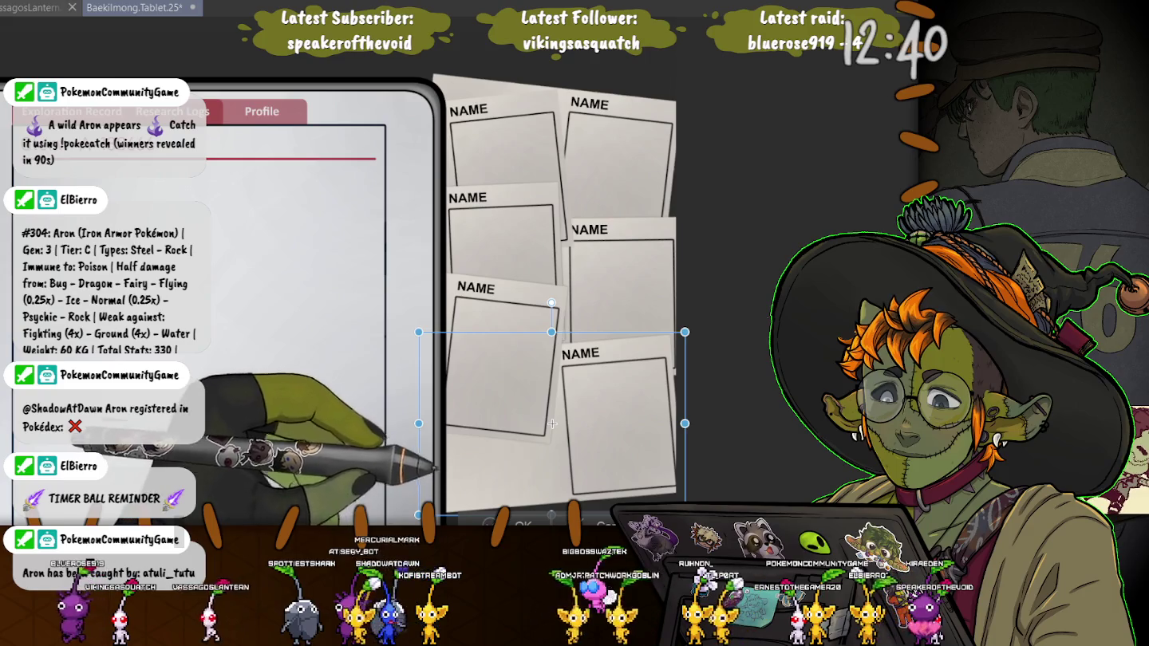
# Replace the cards' NAME labels with character names, finishing with EUN HAJE
pyautogui.press('Return')
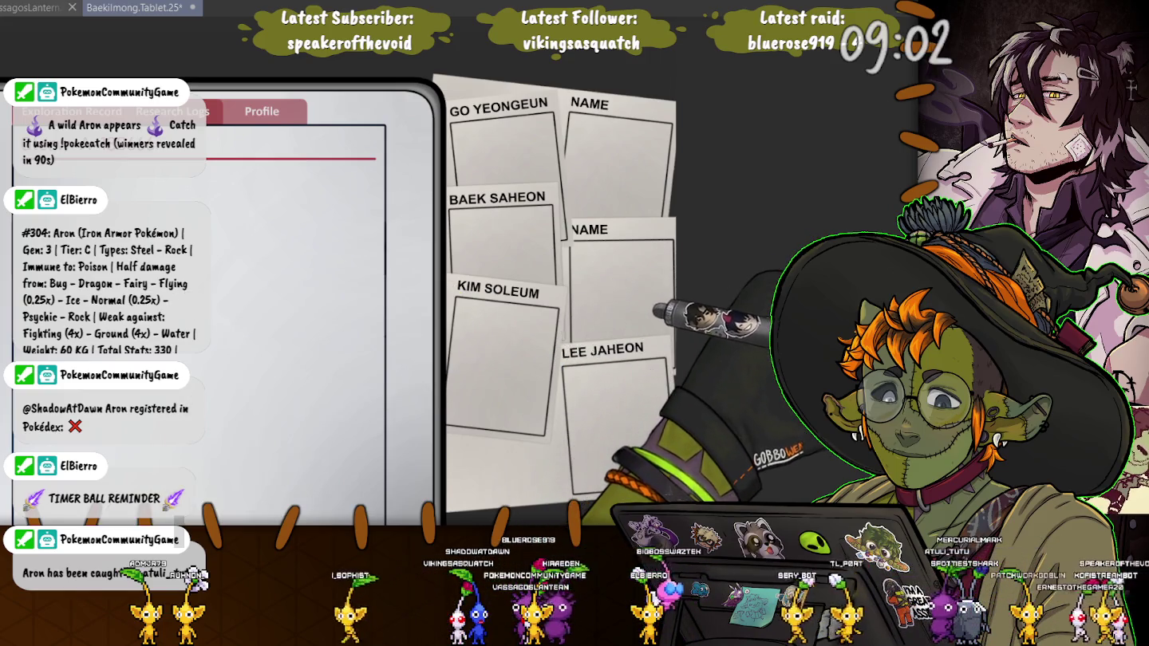
pyautogui.click(588, 229)
pyautogui.write('EUN HAJ')
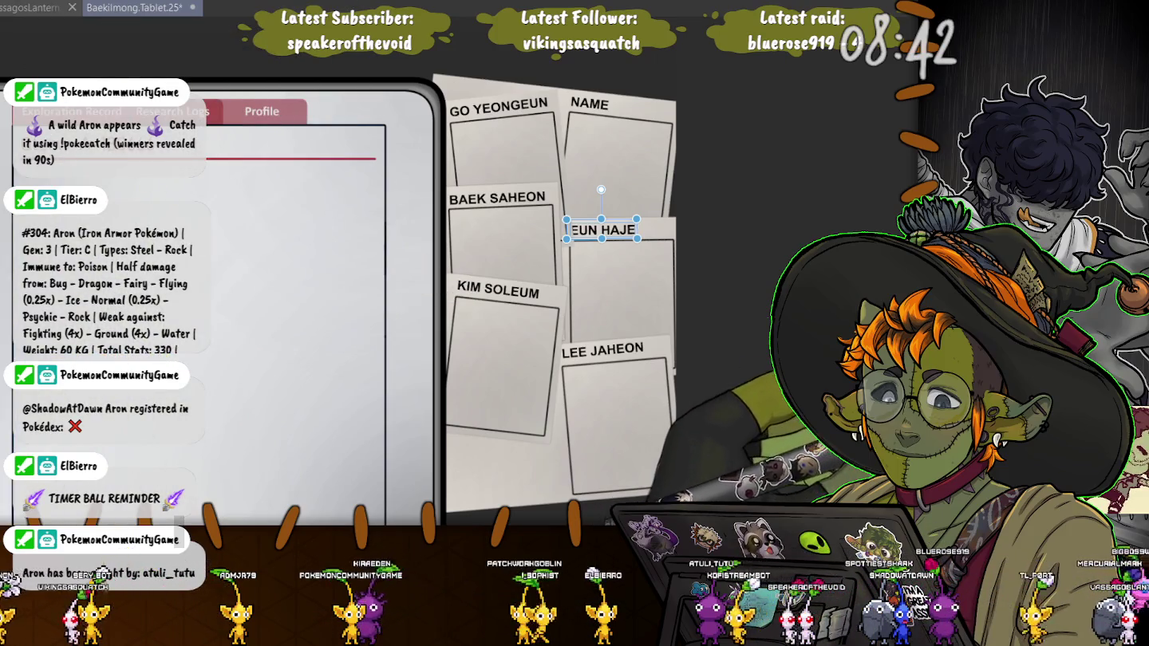
pyautogui.press('Escape')
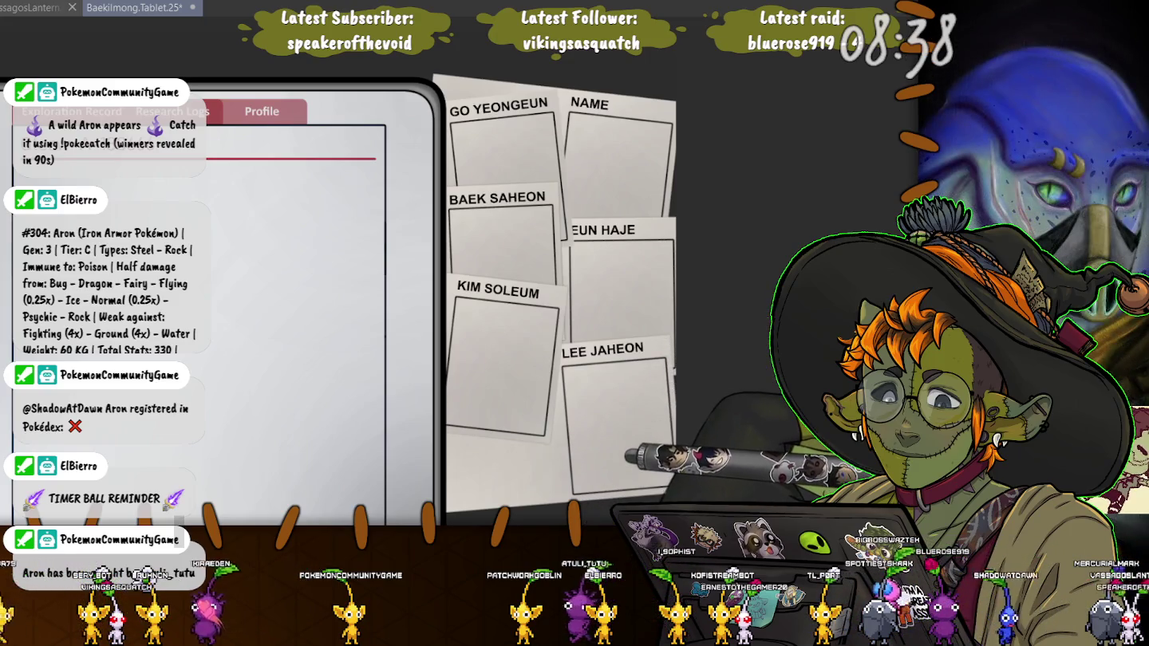
pyautogui.click(589, 104)
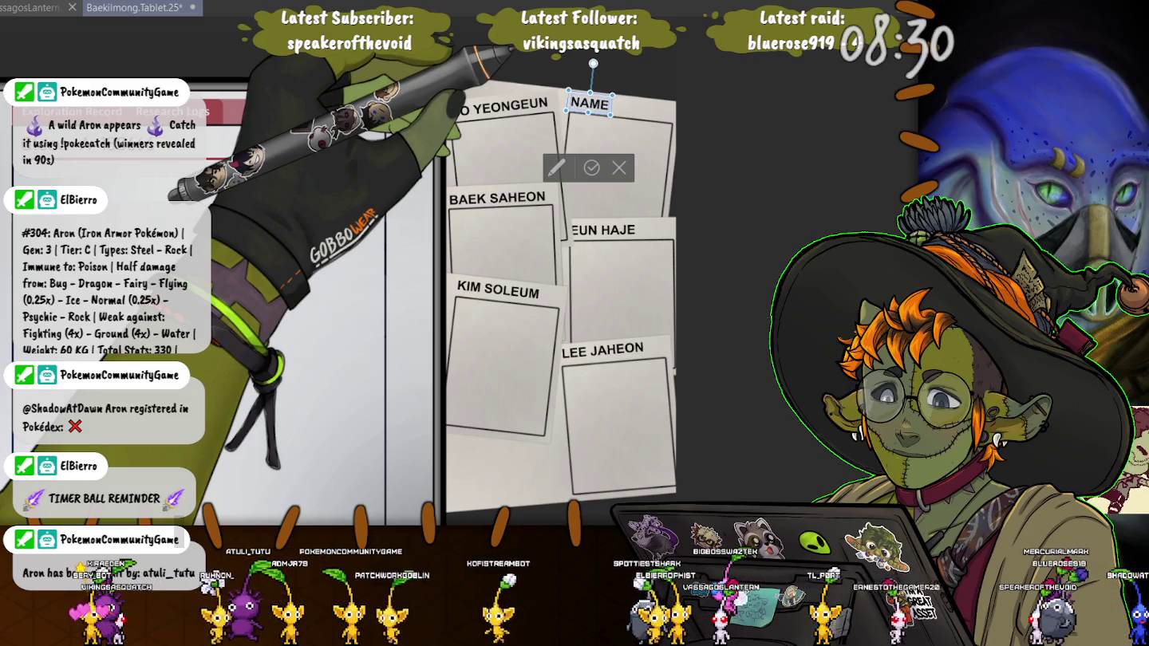
pyautogui.write('P')
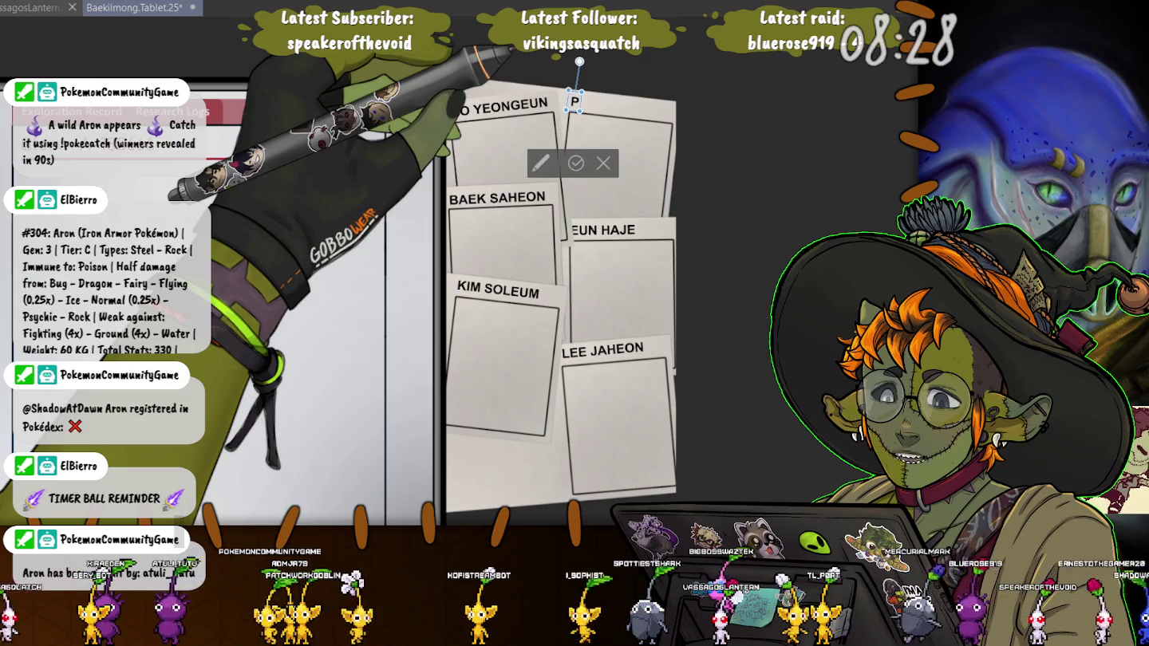
pyautogui.write('ARK MINSE')
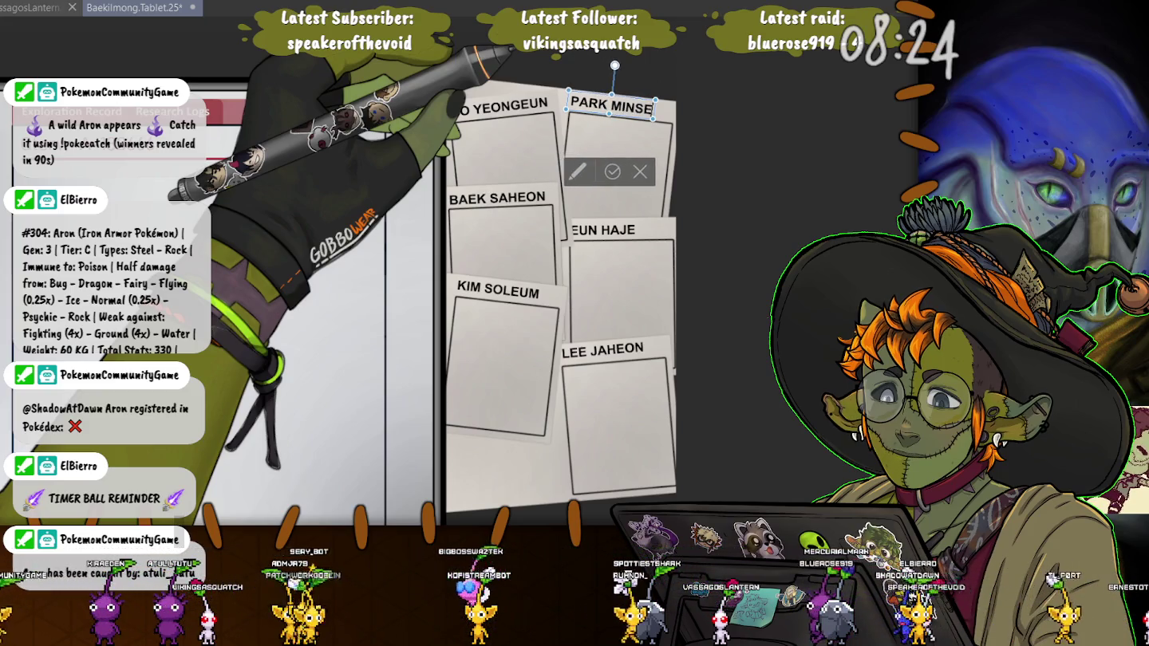
pyautogui.write('ONG')
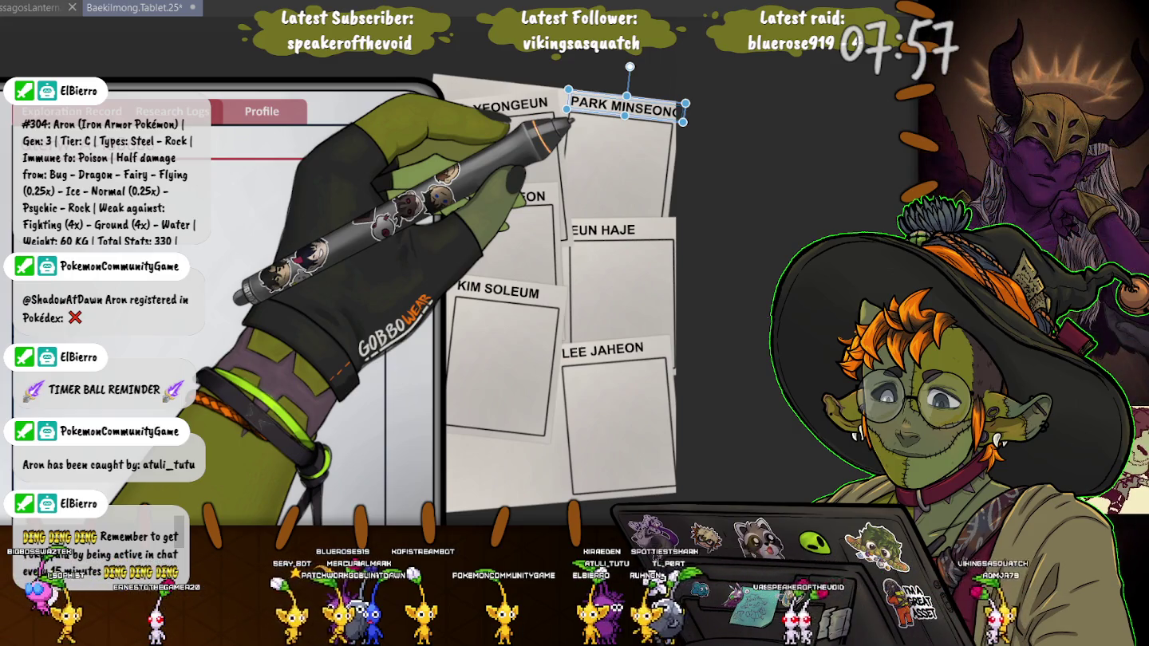
pyautogui.press('Escape')
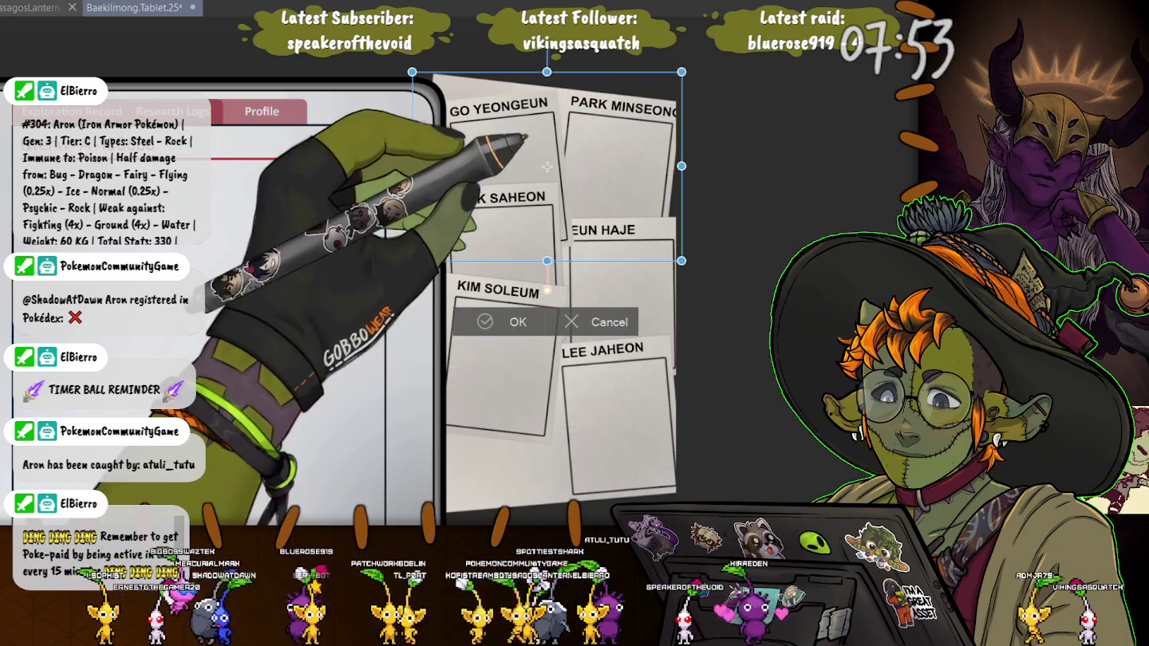
pyautogui.moveTo(549, 166); pyautogui.dragTo(546, 165)
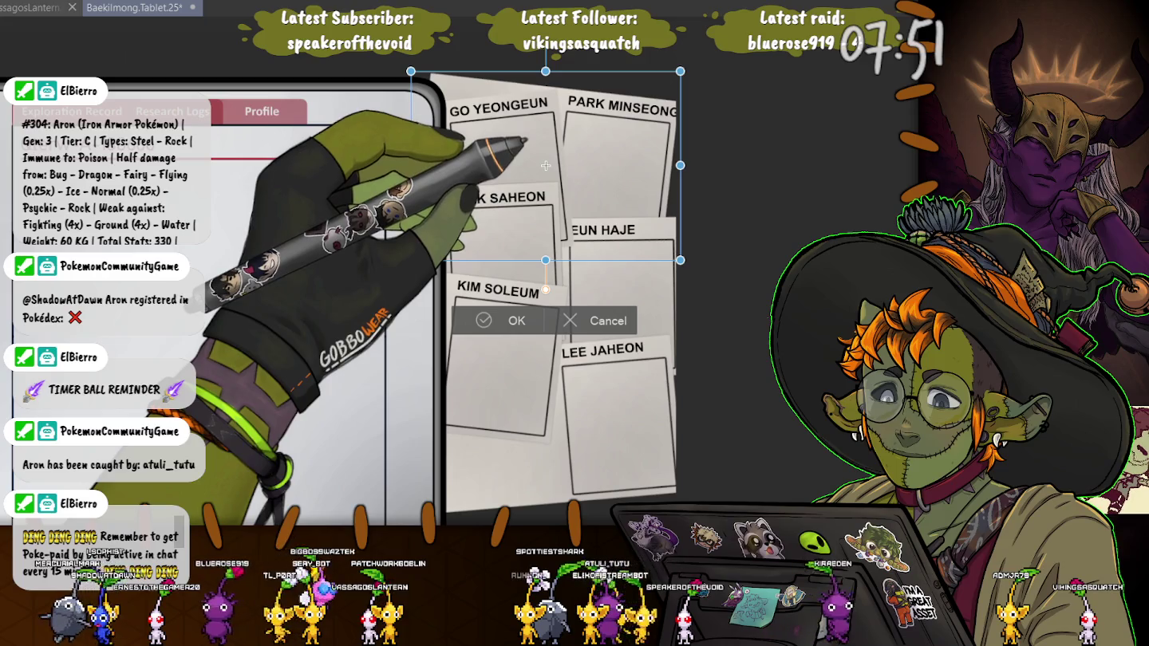
pyautogui.moveTo(546, 166); pyautogui.dragTo(546, 167)
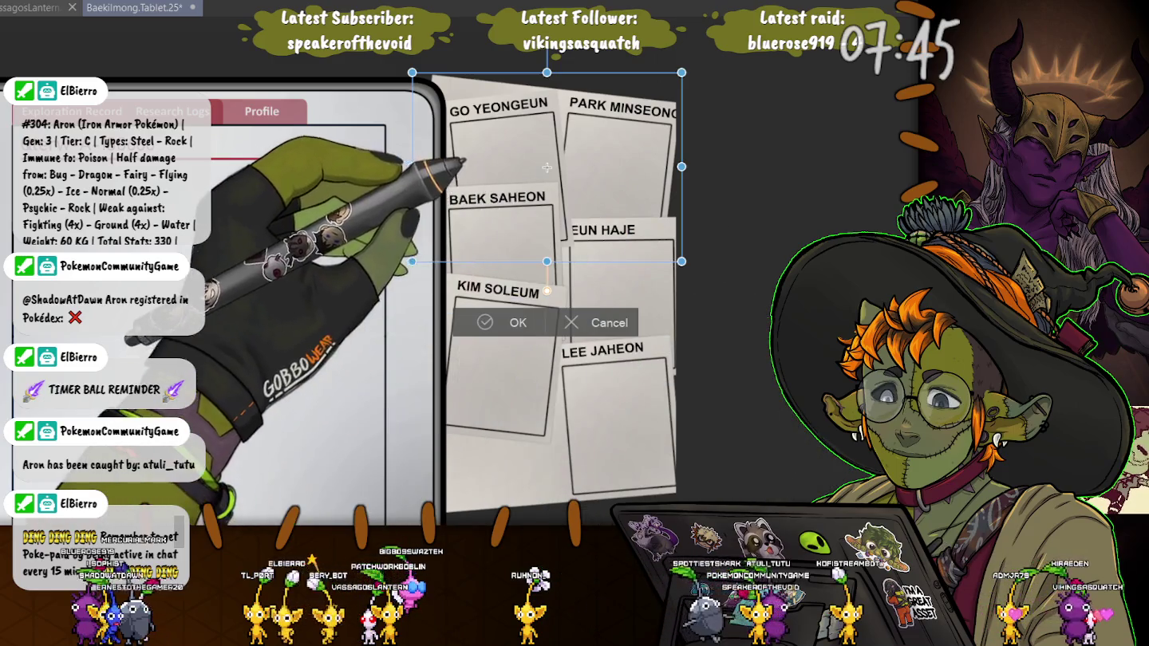
pyautogui.press('Return')
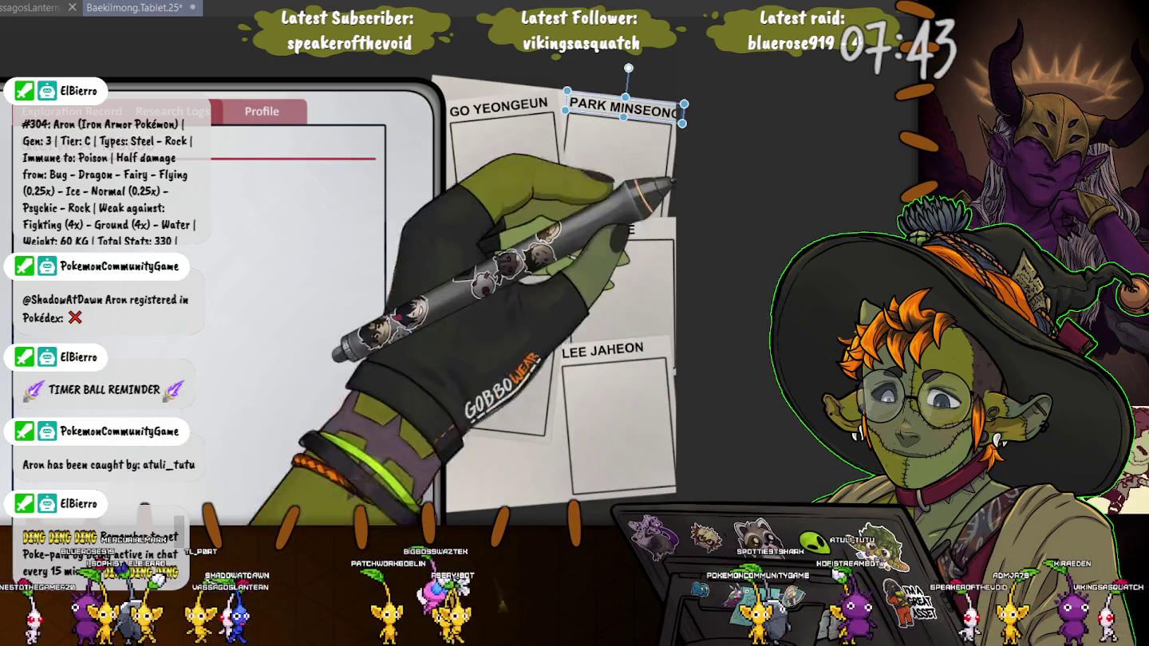
pyautogui.click(624, 108)
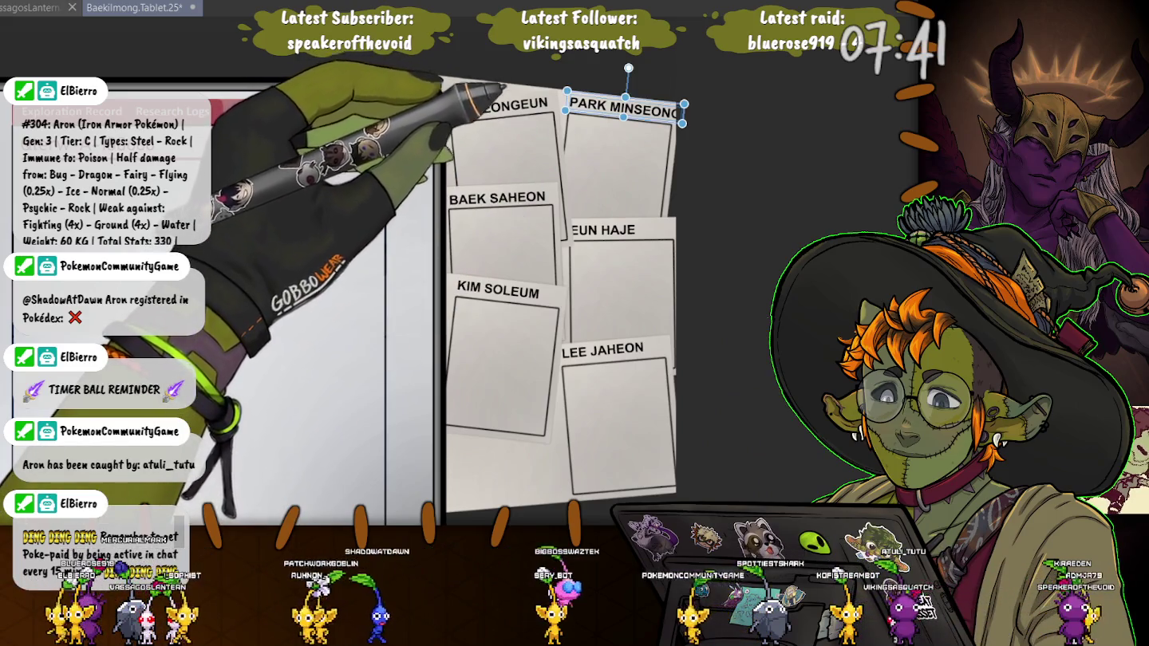
pyautogui.scroll(2, 579, 101)
pyautogui.scroll(1, 578, 101)
pyautogui.moveTo(662, 112); pyautogui.dragTo(659, 114)
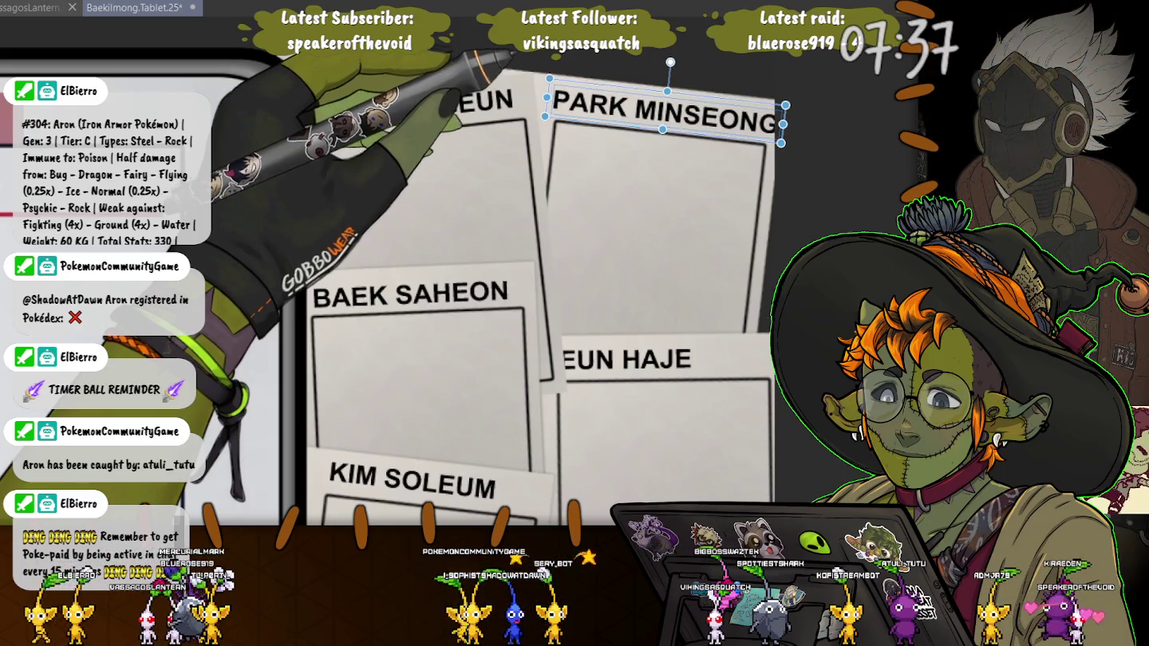
pyautogui.moveTo(662, 111); pyautogui.dragTo(661, 110)
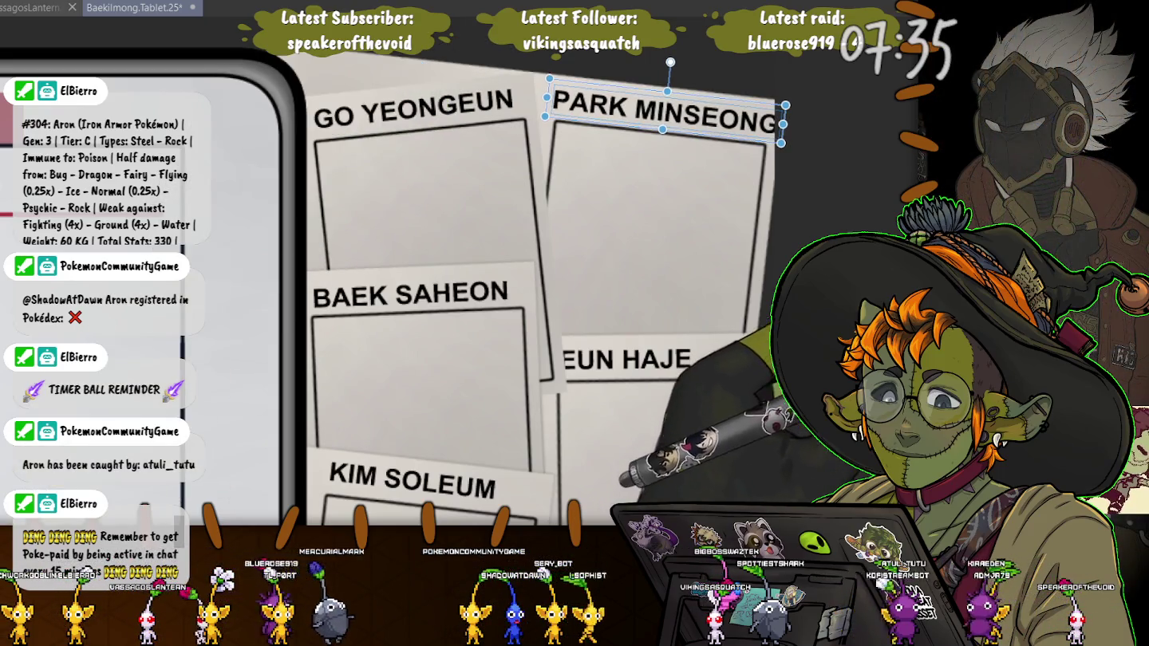
pyautogui.scroll(-3, 396, 353)
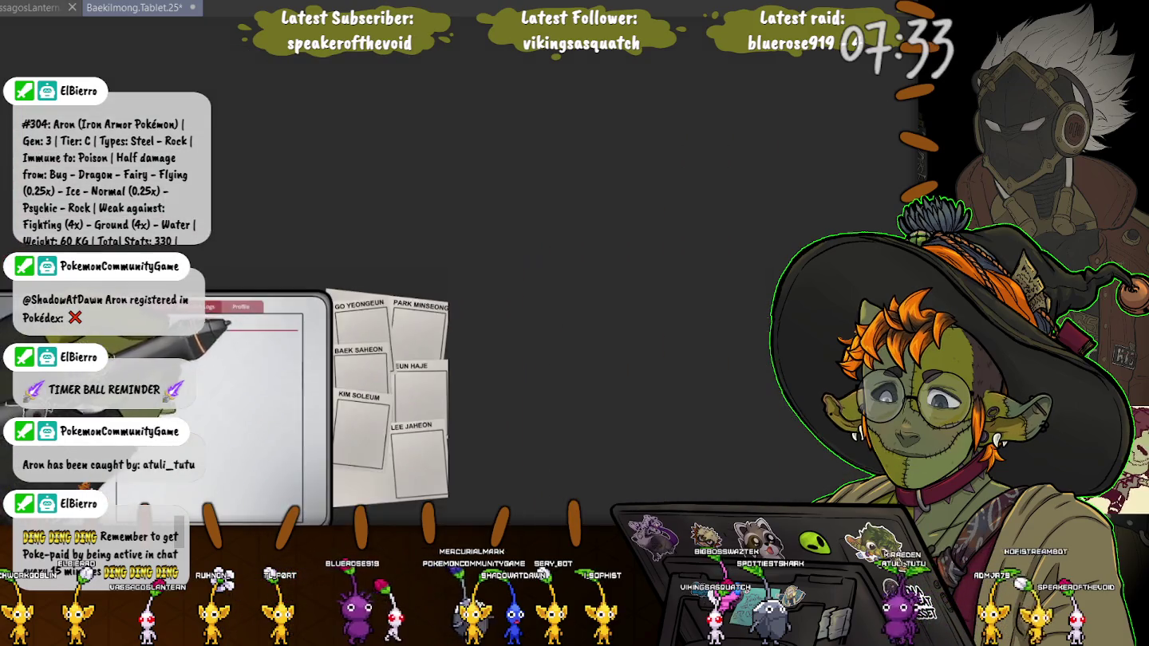
pyautogui.scroll(2, 375, 351)
pyautogui.moveTo(399, 351); pyautogui.dragTo(339, 264)
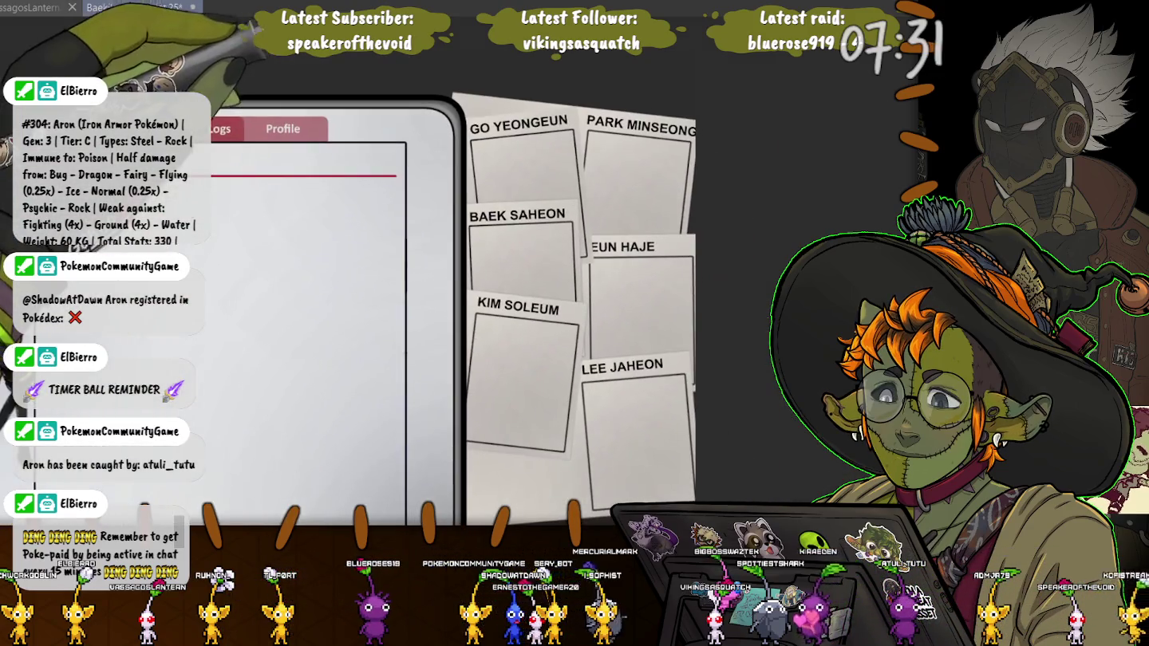
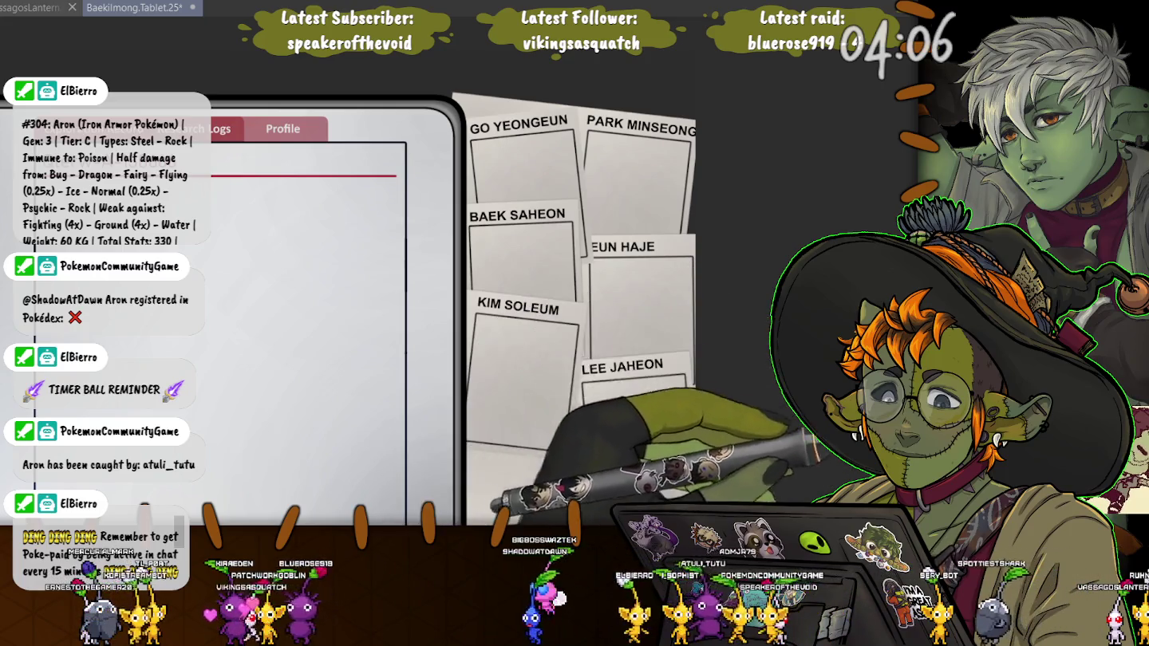
# Move the duplicated LEE JAHEON card below the KIM SOLEUM card and confirm its position
pyautogui.hotkey('ctrl', 't')
pyautogui.moveTo(571, 440)
pyautogui.mouseDown()
pyautogui.moveTo(494, 474)
pyautogui.moveTo(495, 334)
pyautogui.moveTo(457, 395)
pyautogui.moveTo(463, 419)
pyautogui.moveTo(450, 404)
pyautogui.moveTo(461, 400)
pyautogui.mouseUp()
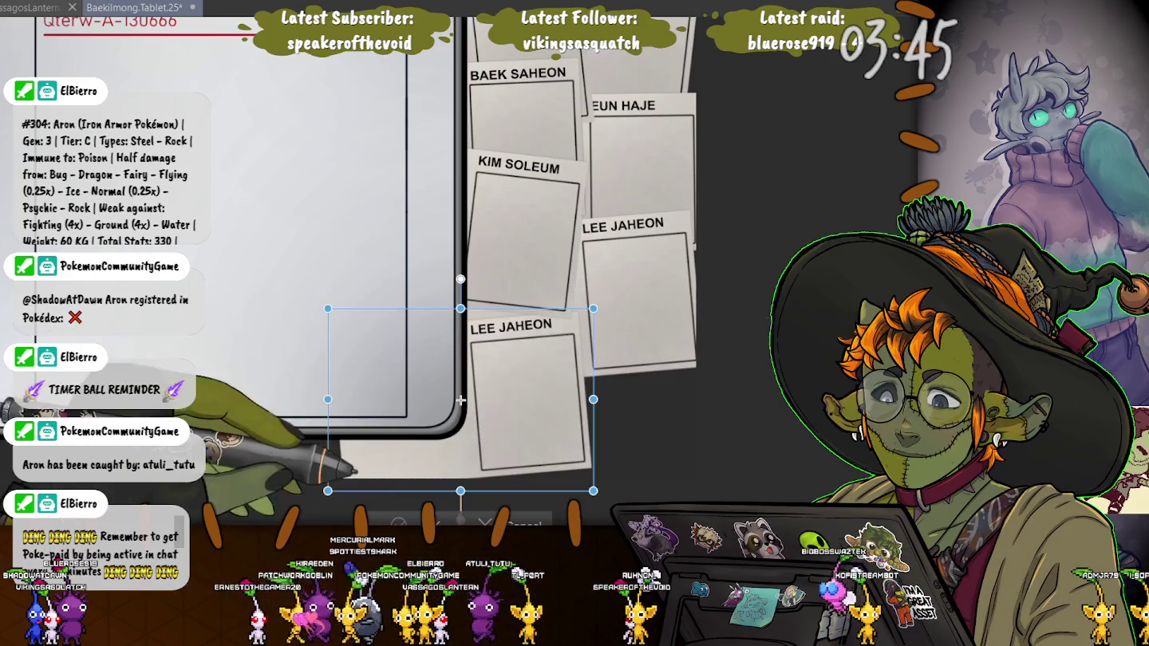
pyautogui.press('Return')
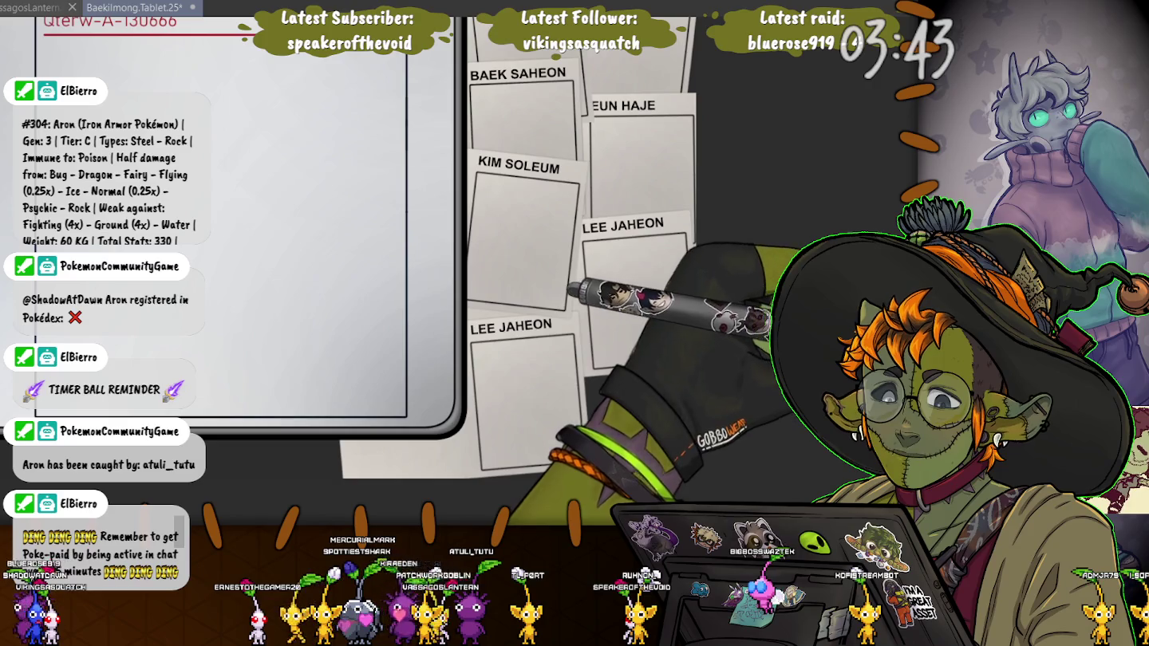
# Replace the lower card's LEE JAHEON name label with JANG HEOUN
pyautogui.click(511, 326)
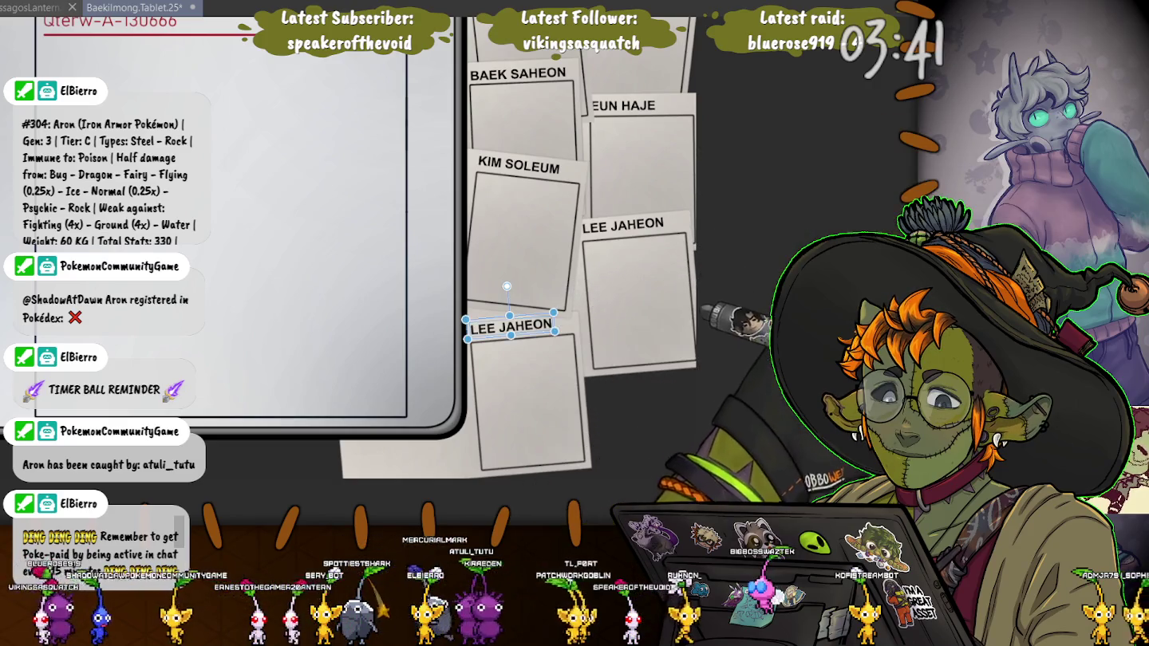
pyautogui.click(510, 325)
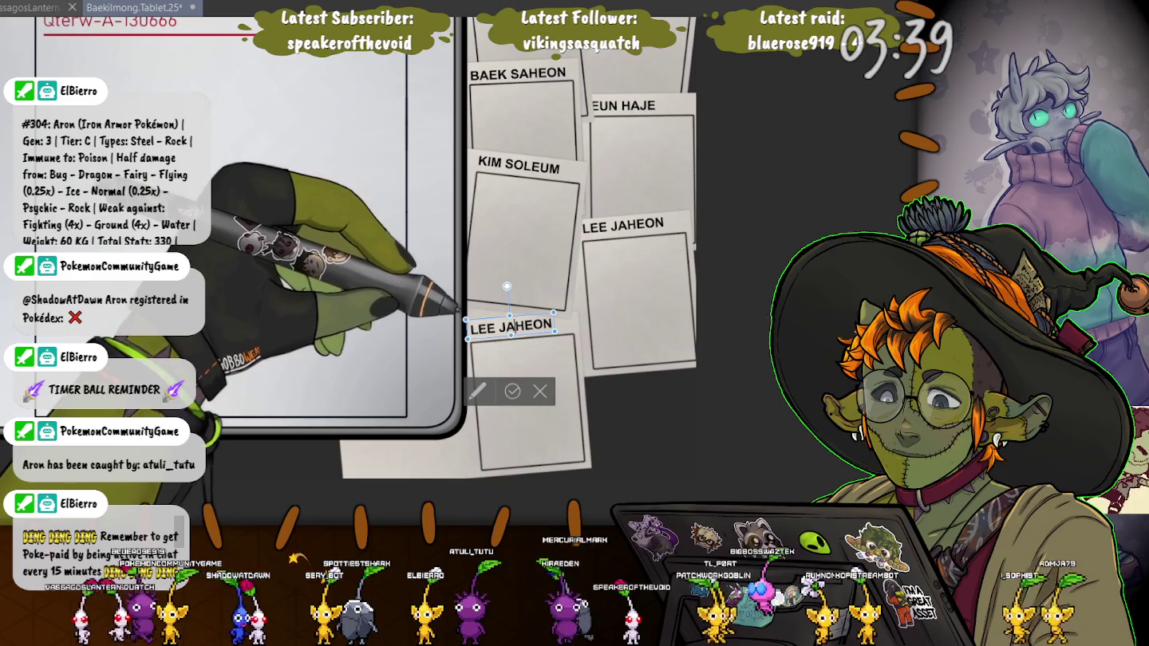
pyautogui.press('BackSpace')
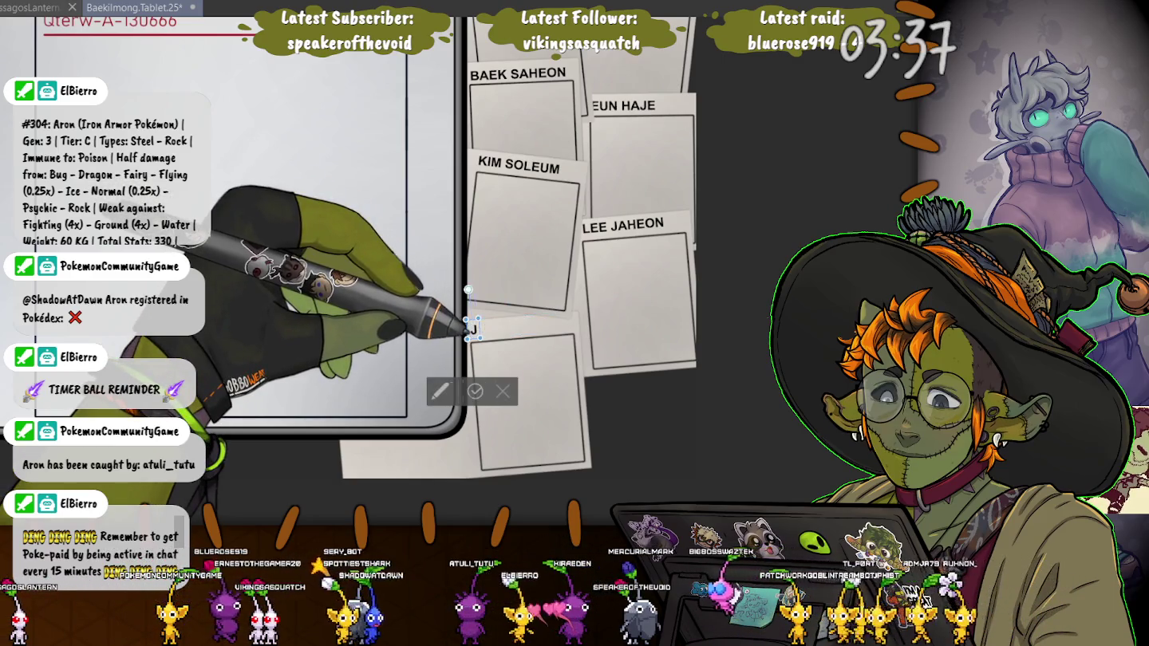
pyautogui.write('JANG HEOUN')
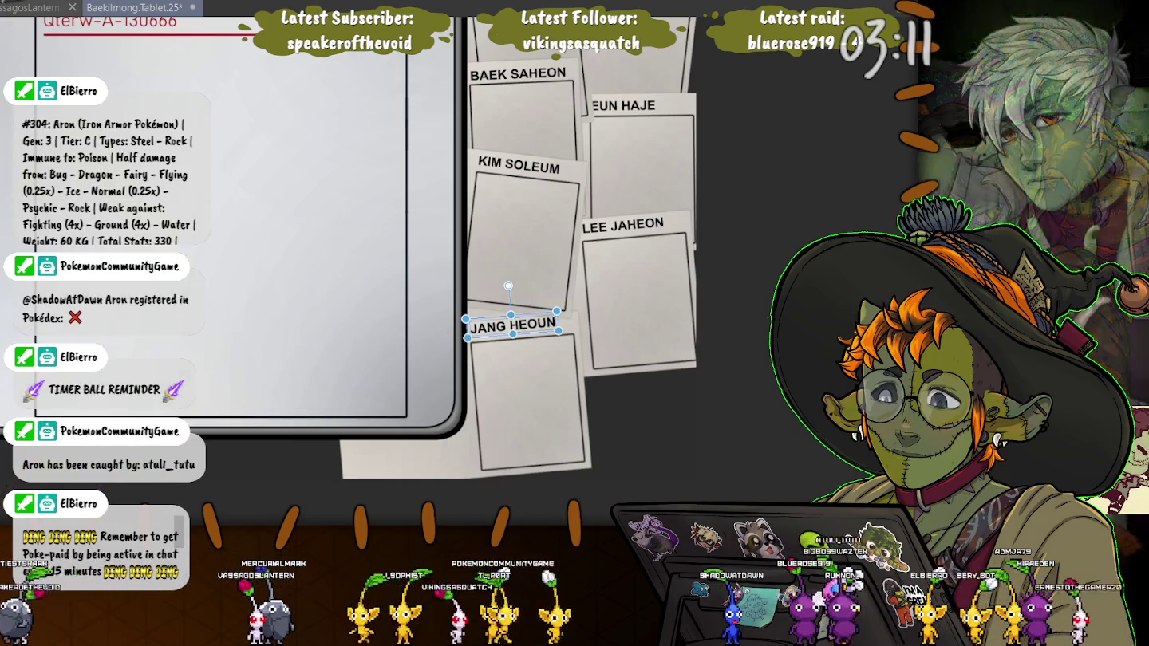
pyautogui.press('space')
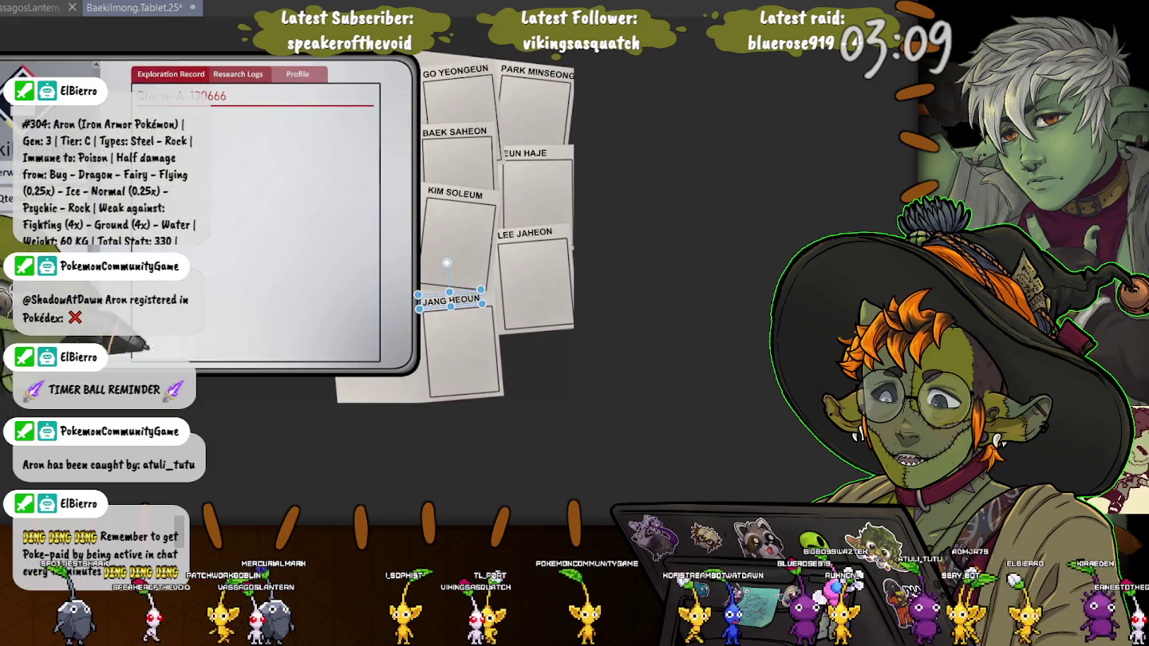
# Save the tablet document with Ctrl+S
pyautogui.press('space')
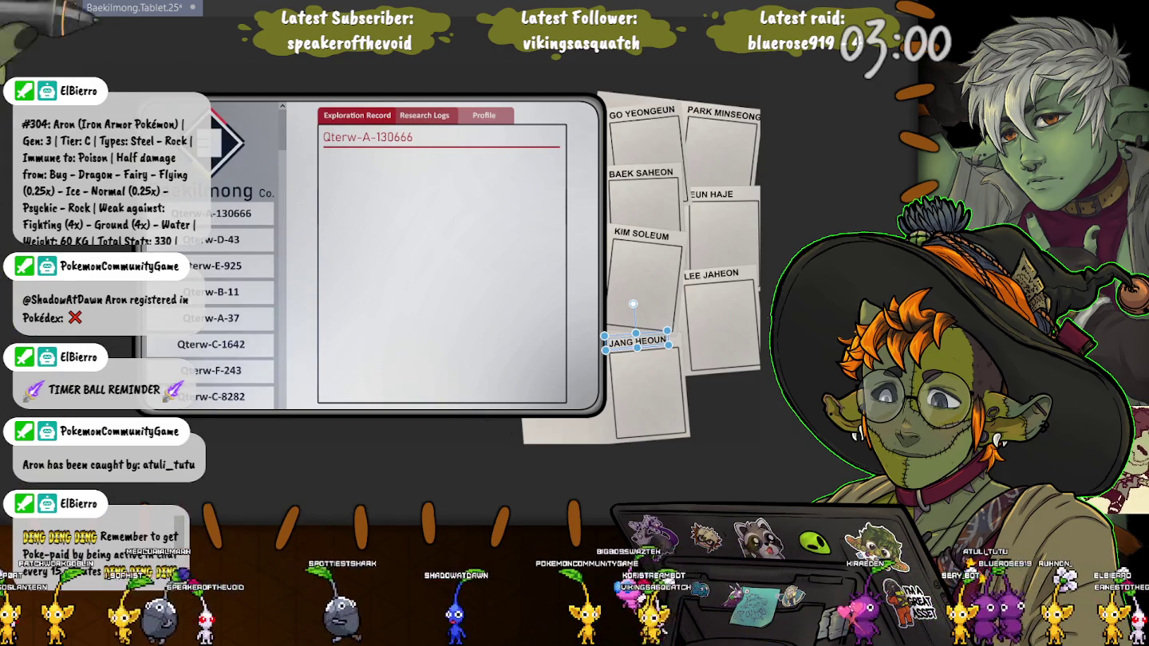
pyautogui.hotkey('ctrl', 's')
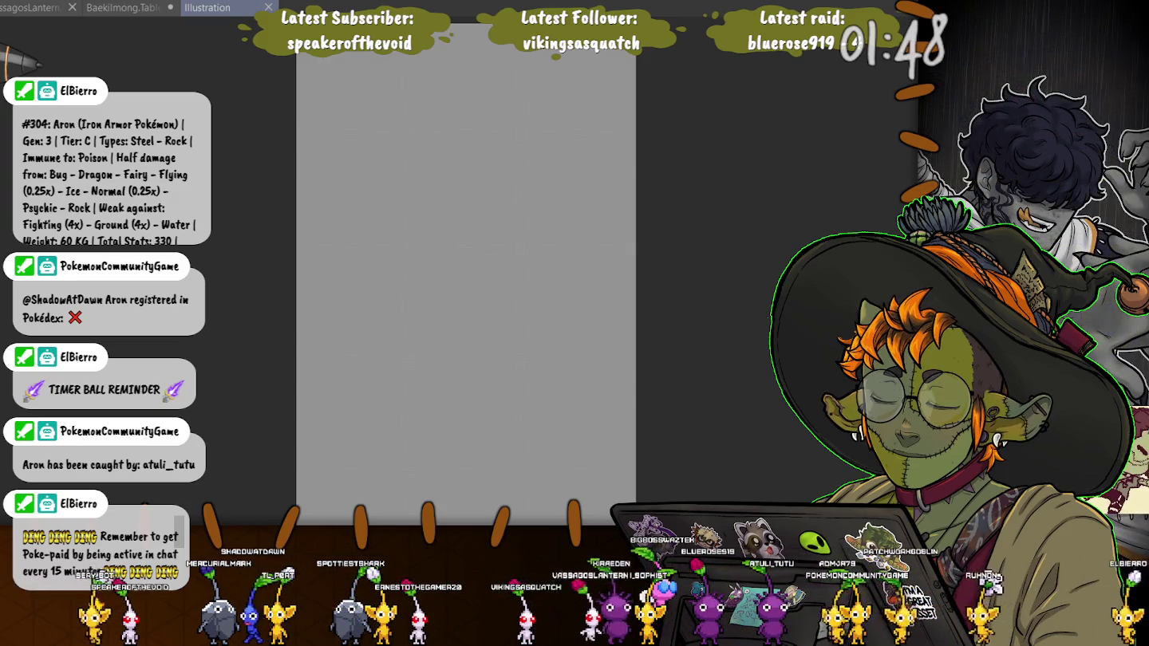
# Switch to the GSGW.characters document, then back to the Baekilmong tablet document
pyautogui.hotkey('ctrl', 'Tab')
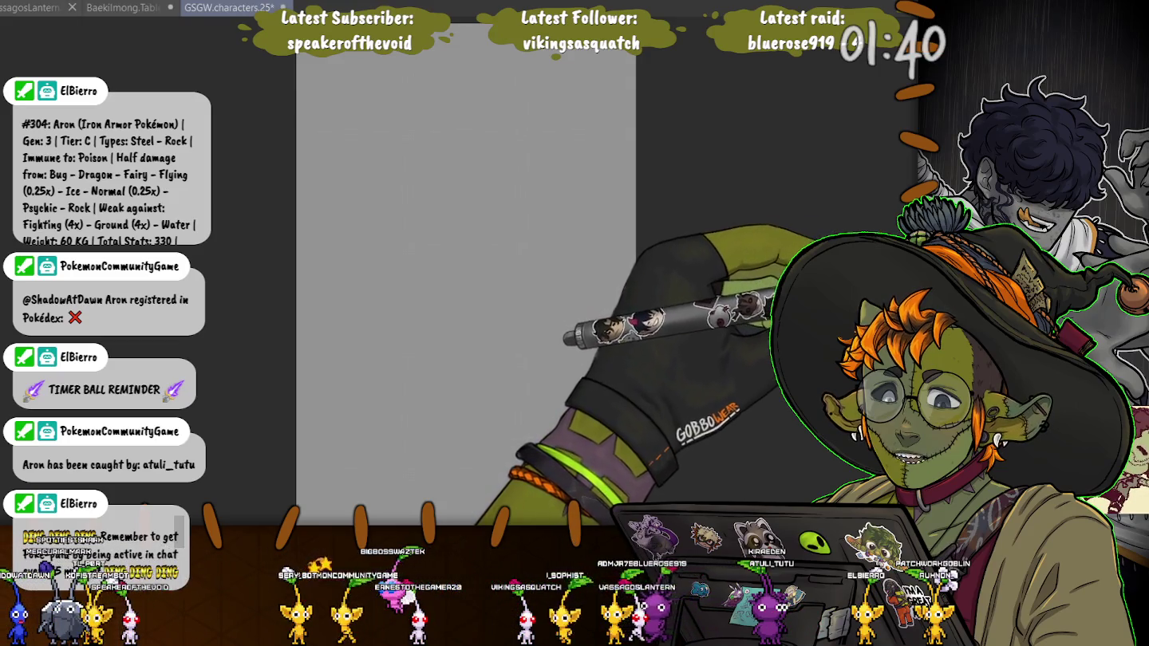
pyautogui.hotkey('ctrl', 'shift', 'Tab')
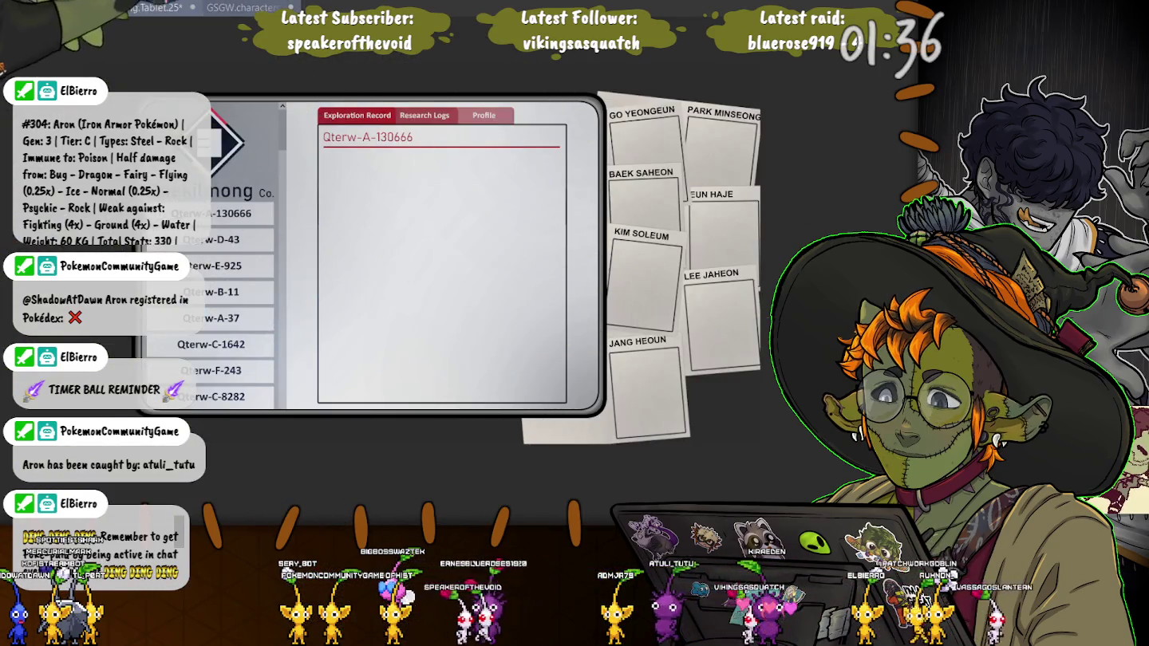
# Bring the blank GSGW.characters canvas back into view
pyautogui.hotkey('ctrl', 'Tab')
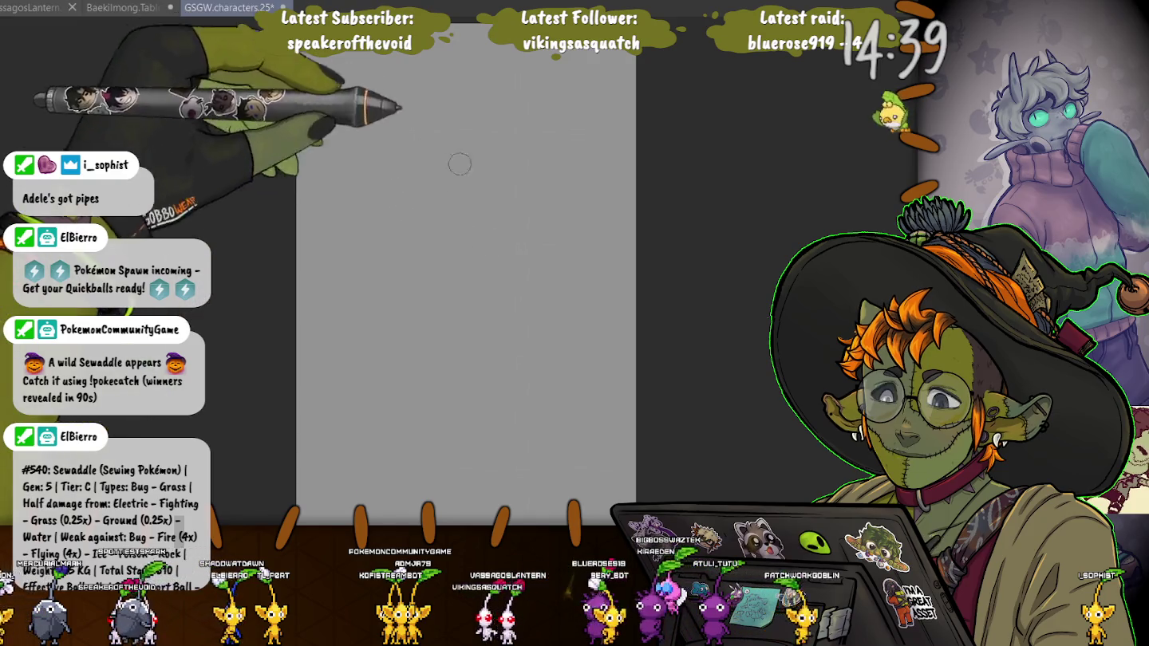
# Block in the figure's round head, shoulders and arms, and hatch the head and torso in purple
pyautogui.moveTo(447, 223)
pyautogui.mouseDown()
pyautogui.moveTo(422, 136)
pyautogui.moveTo(536, 362)
pyautogui.mouseUp()
pyautogui.moveTo(458, 242)
pyautogui.mouseDown()
pyautogui.moveTo(387, 262)
pyautogui.moveTo(353, 375)
pyautogui.mouseUp()
pyautogui.moveTo(395, 262)
pyautogui.mouseDown()
pyautogui.moveTo(348, 281)
pyautogui.moveTo(355, 379)
pyautogui.mouseUp()
pyautogui.moveTo(450, 239)
pyautogui.mouseDown()
pyautogui.moveTo(549, 284)
pyautogui.moveTo(542, 359)
pyautogui.mouseUp()
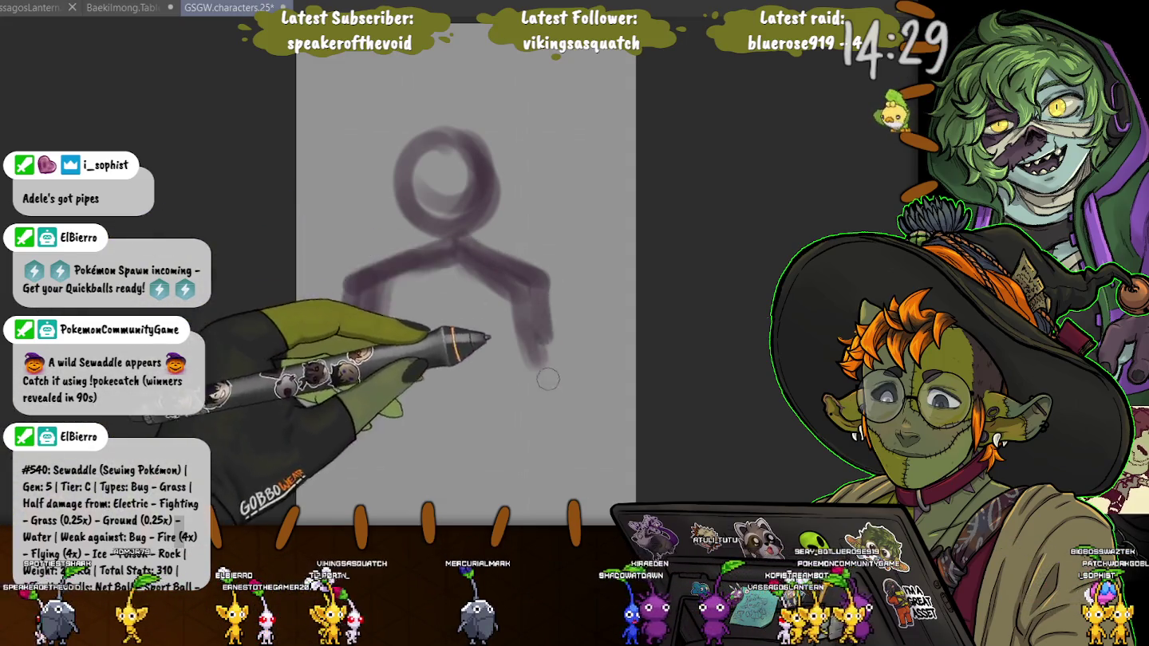
pyautogui.moveTo(527, 287); pyautogui.dragTo(558, 387)
pyautogui.moveTo(359, 284)
pyautogui.mouseDown()
pyautogui.moveTo(350, 379)
pyautogui.moveTo(367, 375)
pyautogui.mouseUp()
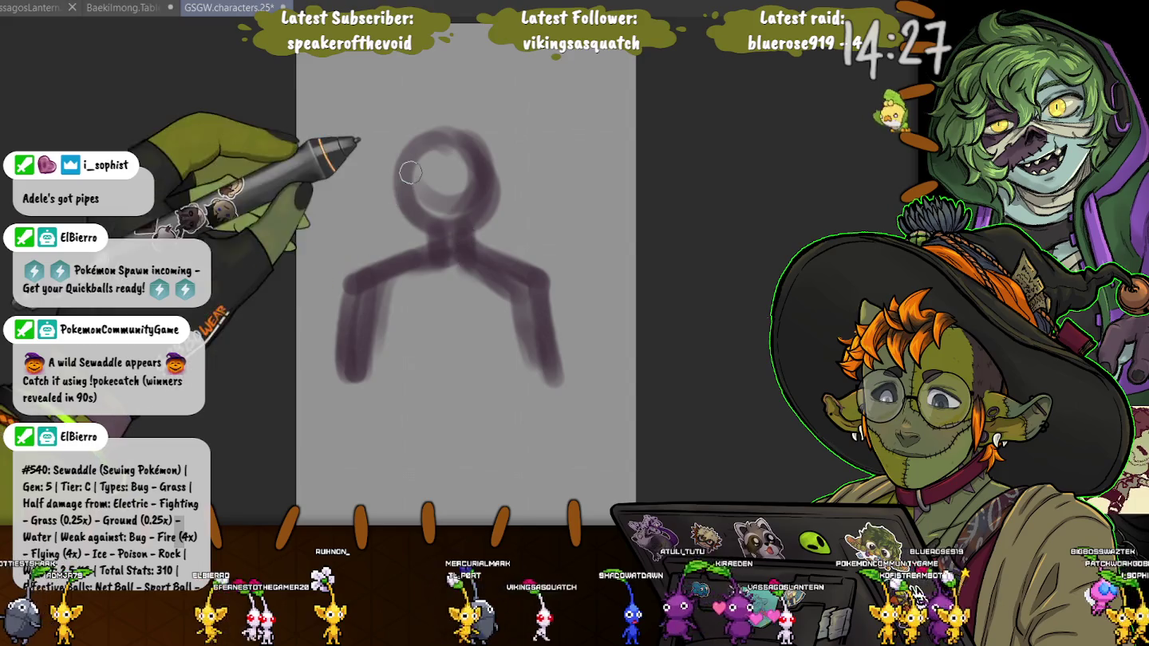
pyautogui.moveTo(411, 160); pyautogui.dragTo(482, 196)
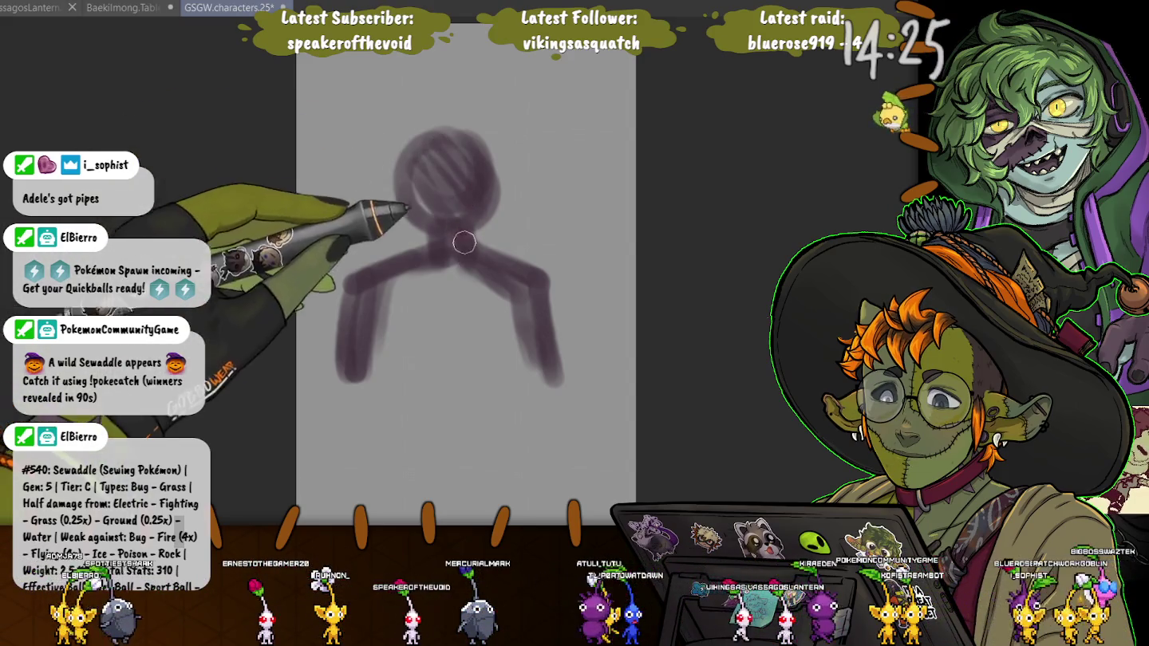
pyautogui.moveTo(359, 267); pyautogui.dragTo(550, 383)
pyautogui.moveTo(399, 263); pyautogui.dragTo(550, 399)
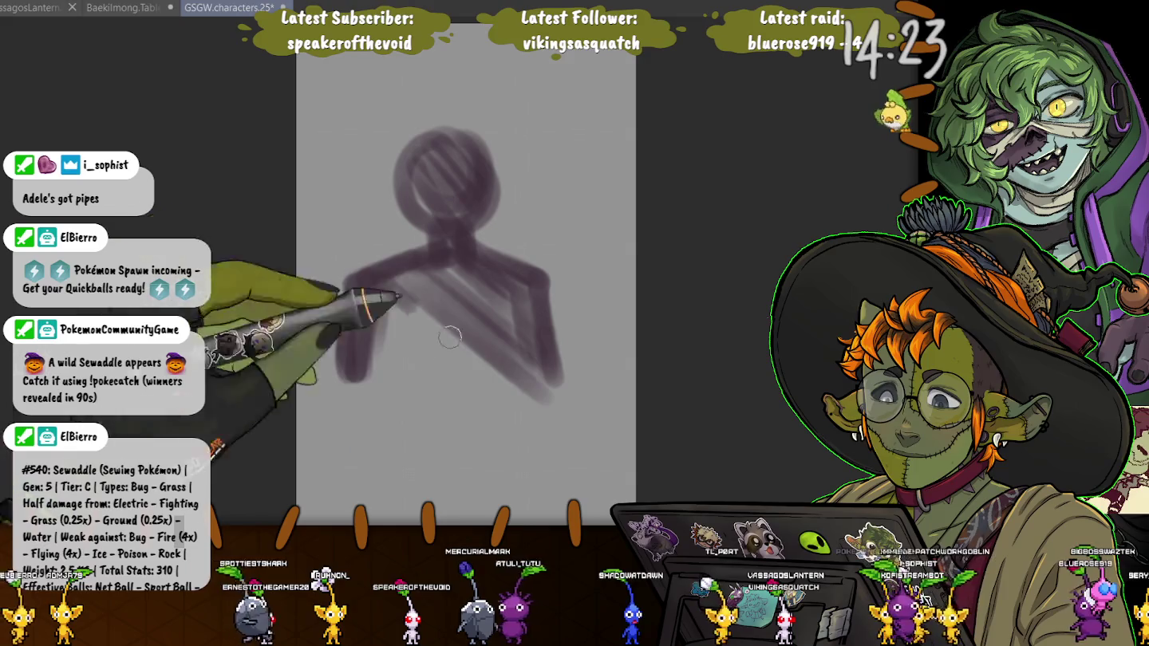
pyautogui.moveTo(448, 337); pyautogui.dragTo(383, 330)
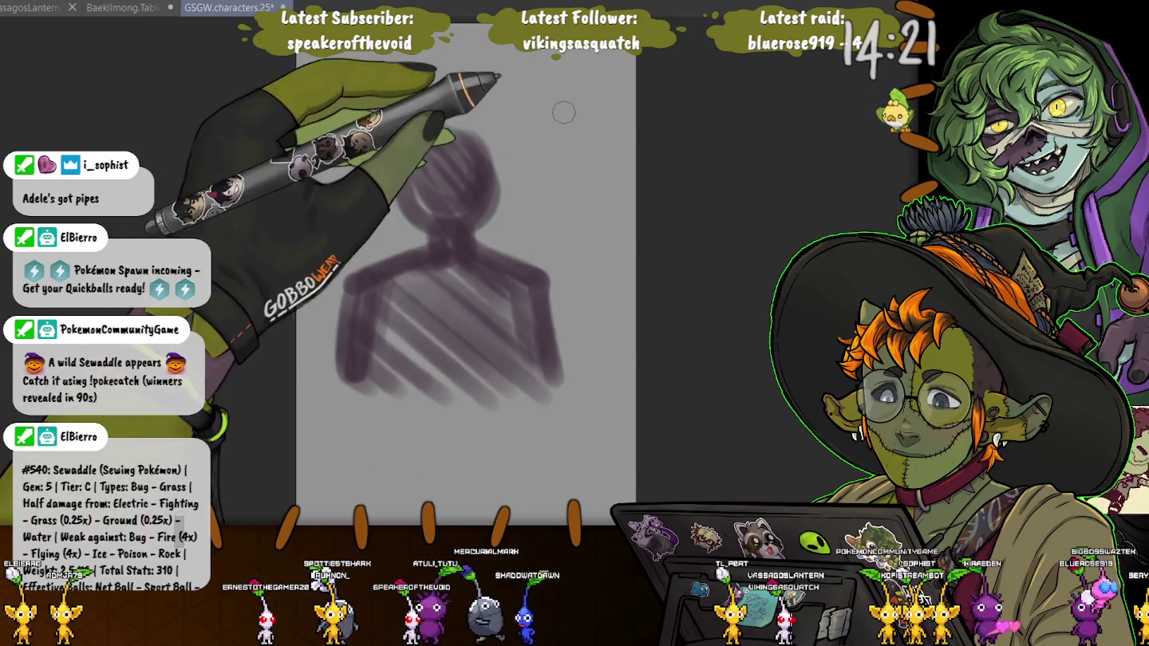
pyautogui.moveTo(448, 161); pyautogui.dragTo(542, 223)
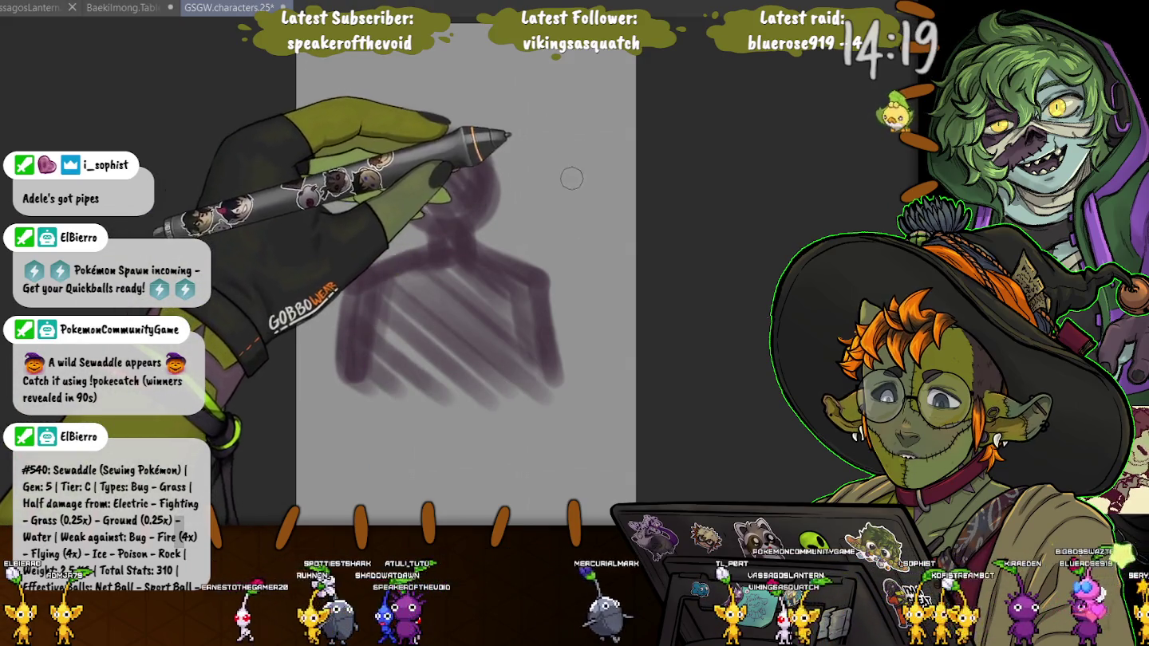
# Outline and hatch a second head with pointed ears at upper right
pyautogui.moveTo(522, 152); pyautogui.dragTo(576, 206)
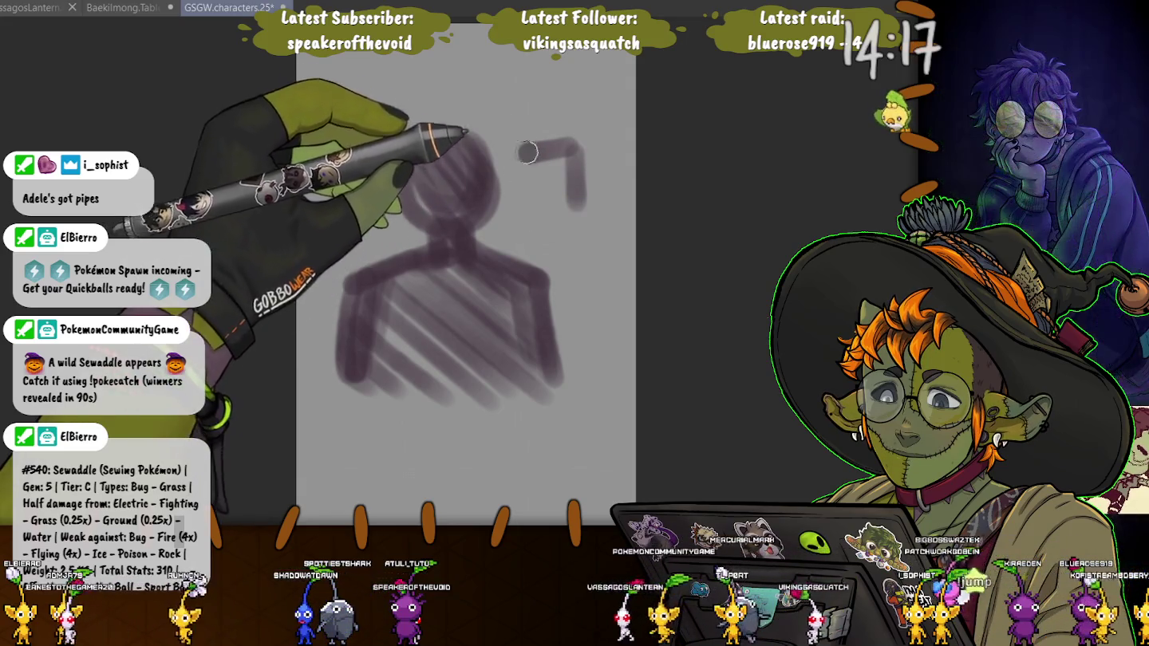
pyautogui.moveTo(521, 149); pyautogui.dragTo(574, 211)
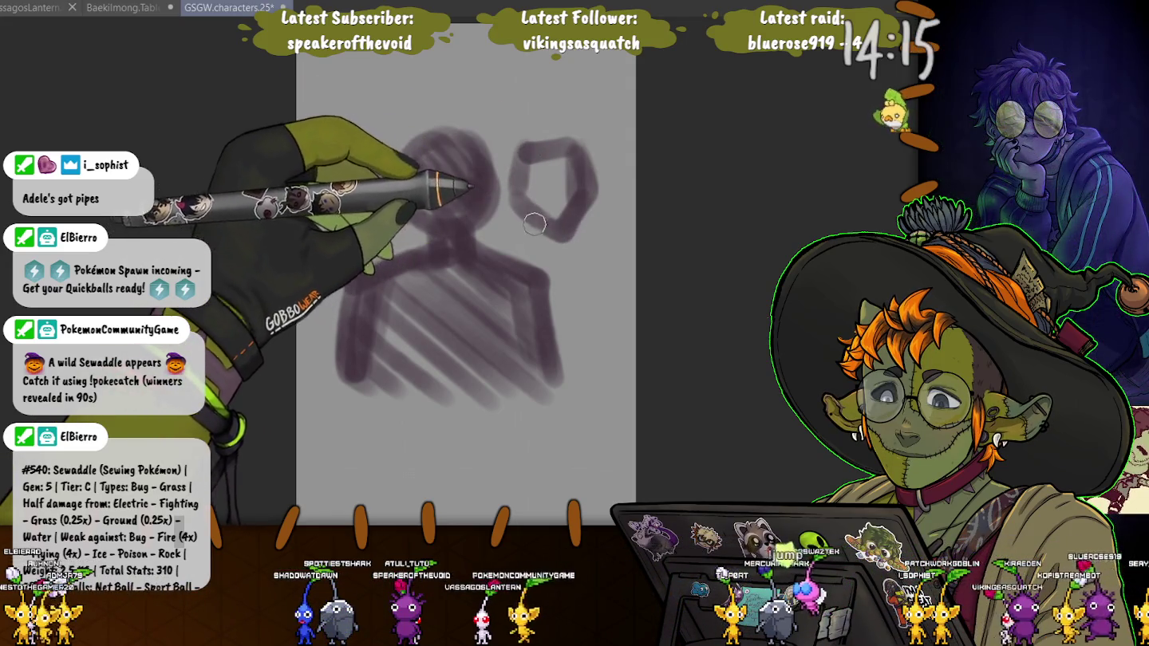
pyautogui.moveTo(531, 155); pyautogui.dragTo(579, 218)
pyautogui.moveTo(508, 131); pyautogui.dragTo(522, 158)
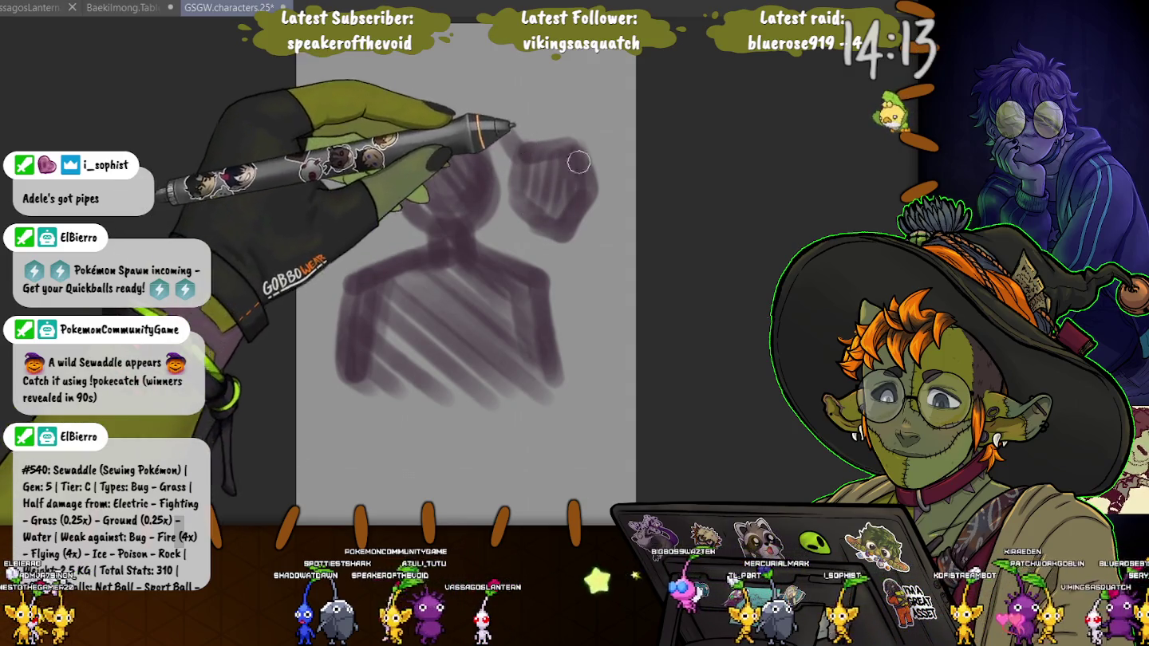
pyautogui.moveTo(597, 127); pyautogui.dragTo(572, 155)
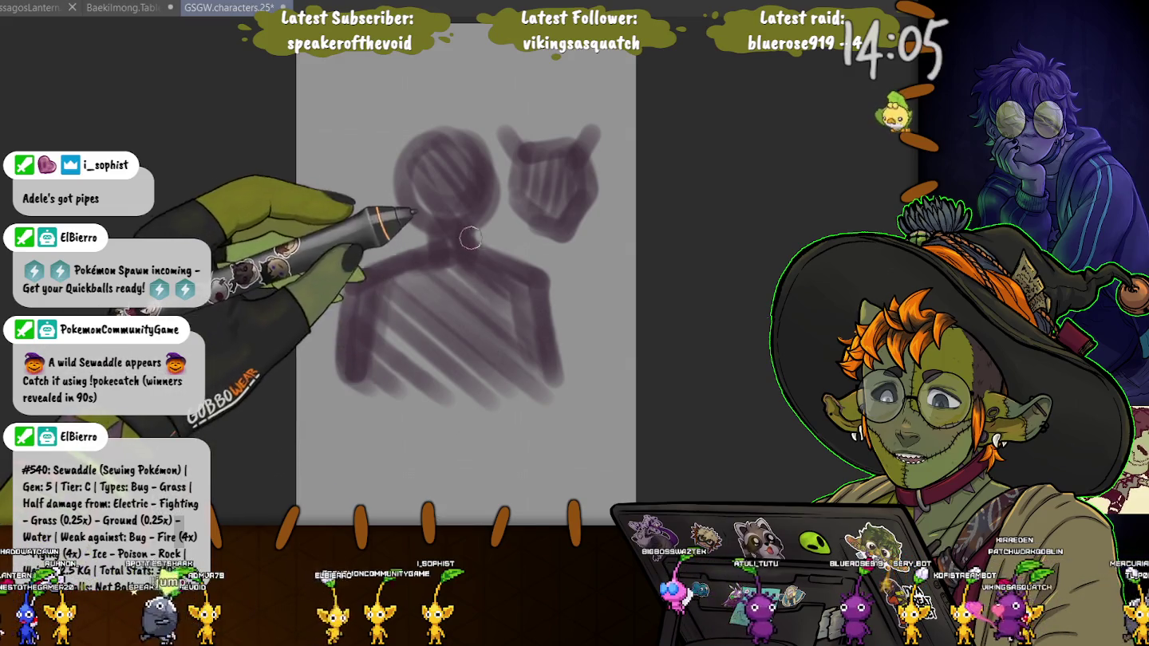
# Darken the right arm edge and paint the left shoulder and arm with a larger brush
pyautogui.scroll(2, 437, 225)
pyautogui.scroll(2, 435, 225)
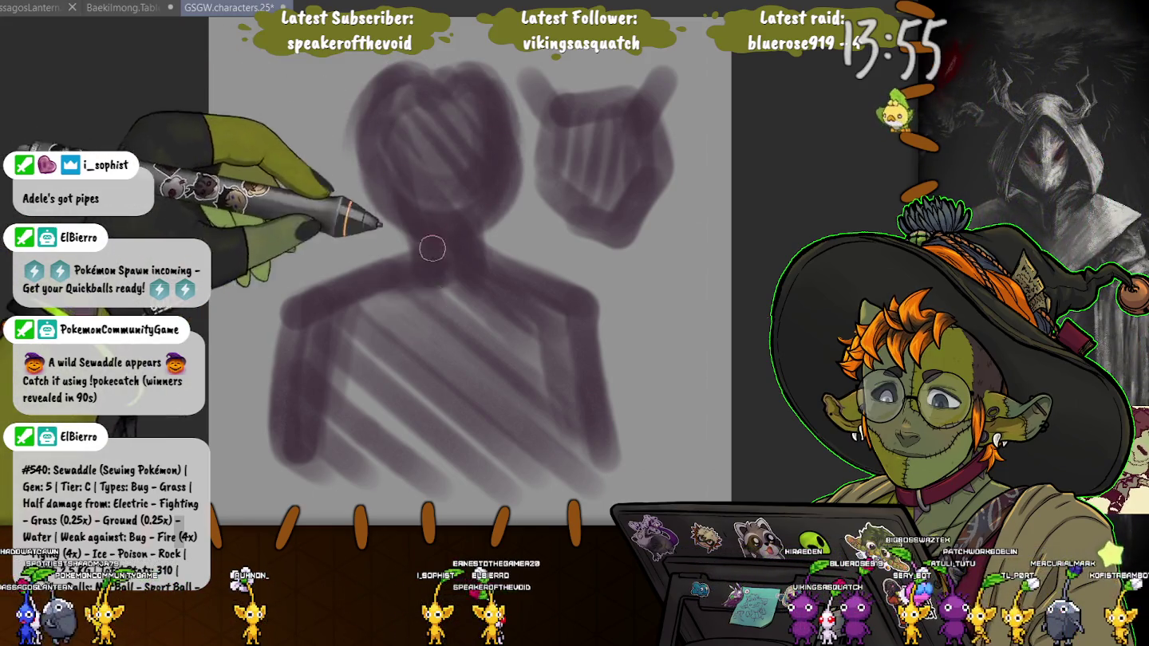
pyautogui.moveTo(621, 478)
pyautogui.mouseDown()
pyautogui.moveTo(609, 327)
pyautogui.moveTo(402, 247)
pyautogui.mouseUp()
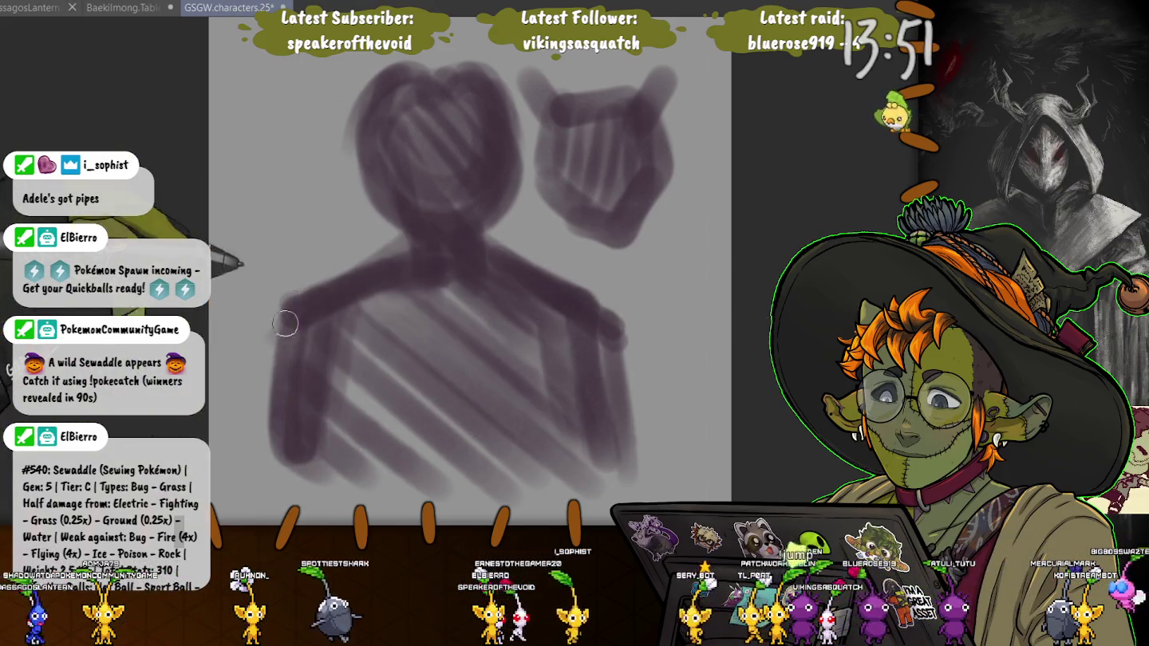
pyautogui.press(']')
pyautogui.press(']')
pyautogui.press(']')
pyautogui.moveTo(580, 336); pyautogui.dragTo(287, 475)
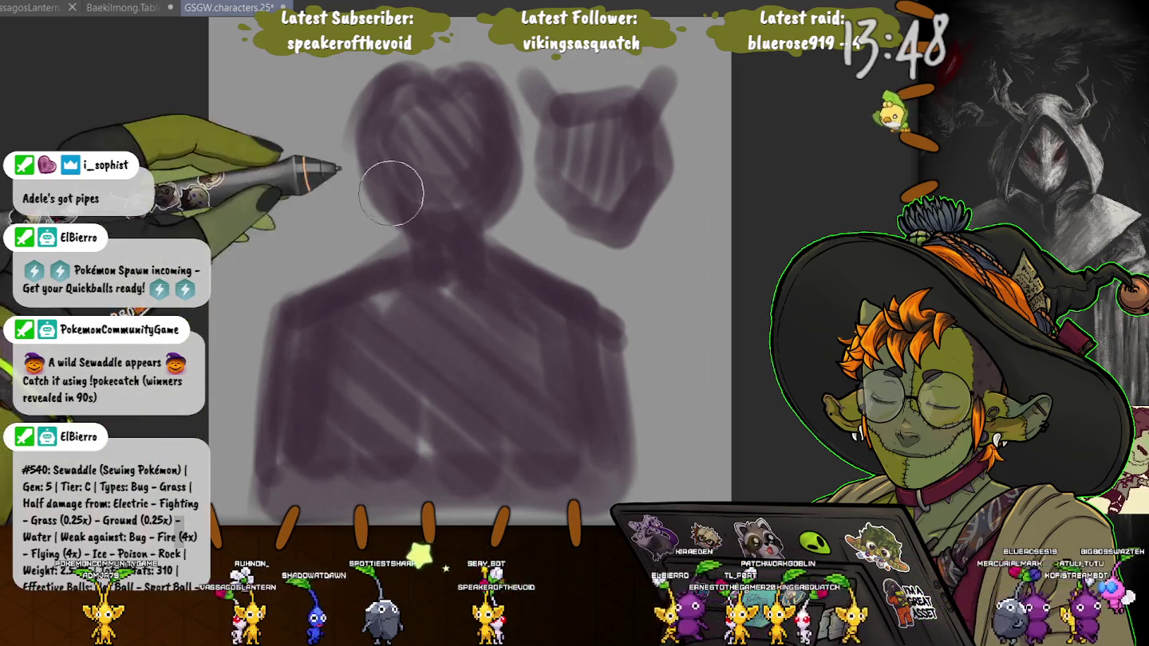
pyautogui.press('[')
pyautogui.press('[')
pyautogui.press('[')
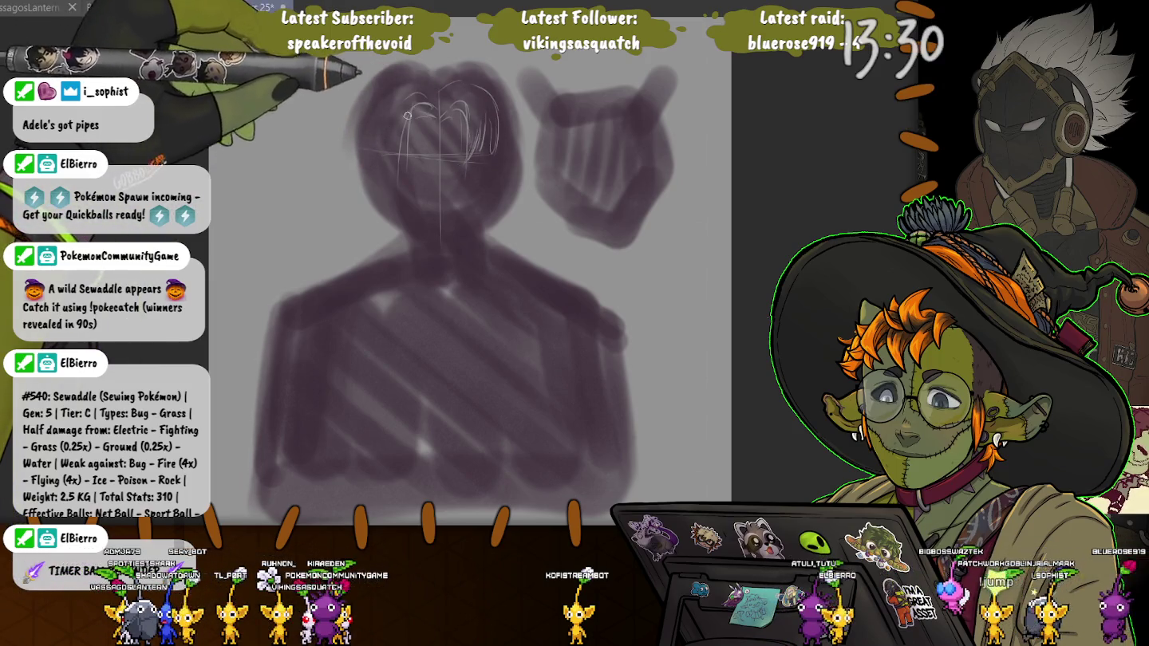
# Sketch light lines for the hair strands, left jawline, right collar and both shoulders
pyautogui.moveTo(374, 105)
pyautogui.mouseDown()
pyautogui.moveTo(384, 145)
pyautogui.moveTo(495, 152)
pyautogui.mouseUp()
pyautogui.moveTo(381, 175)
pyautogui.mouseDown()
pyautogui.moveTo(397, 229)
pyautogui.moveTo(443, 259)
pyautogui.mouseUp()
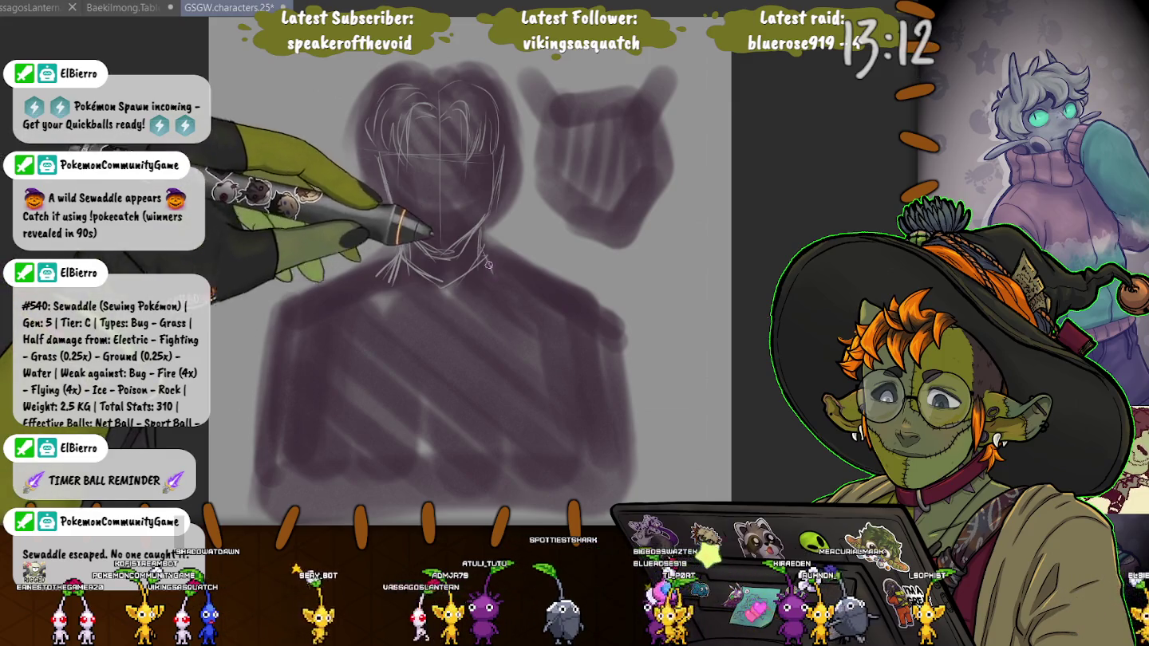
pyautogui.moveTo(481, 236); pyautogui.dragTo(625, 343)
pyautogui.moveTo(308, 312); pyautogui.dragTo(371, 266)
pyautogui.moveTo(275, 327); pyautogui.dragTo(362, 270)
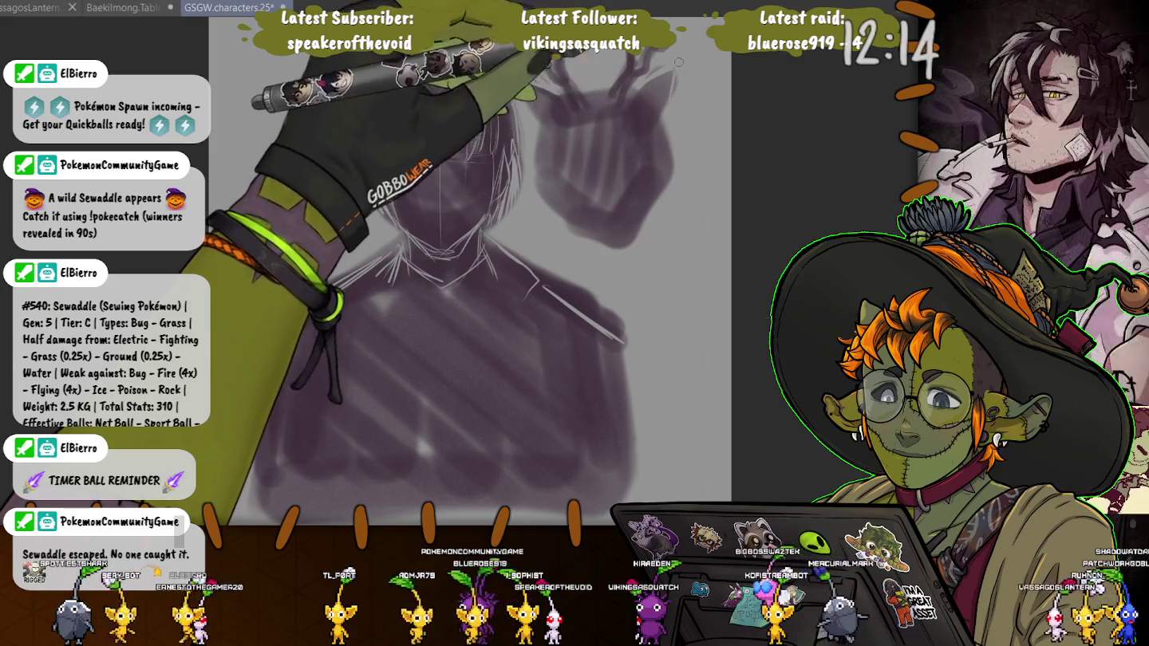
# Add antlers and eye sockets to the deer-skull head, redrawing the misdrawn eye with a lid line
pyautogui.moveTo(448, 159); pyautogui.dragTo(539, 131)
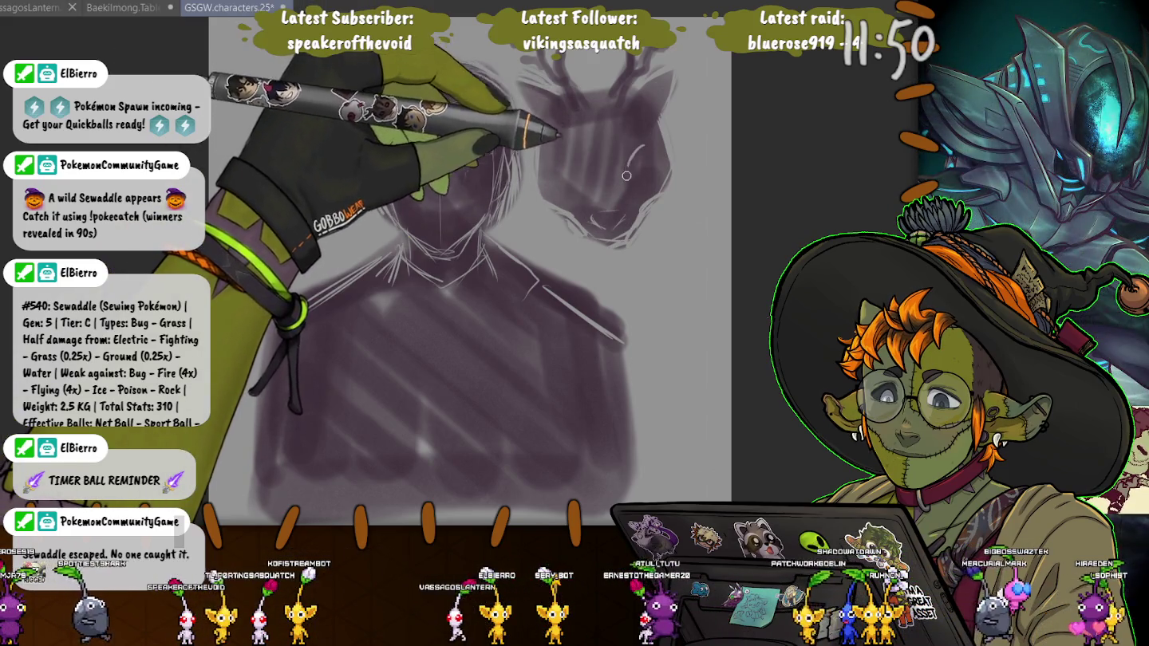
pyautogui.moveTo(651, 164); pyautogui.dragTo(638, 183)
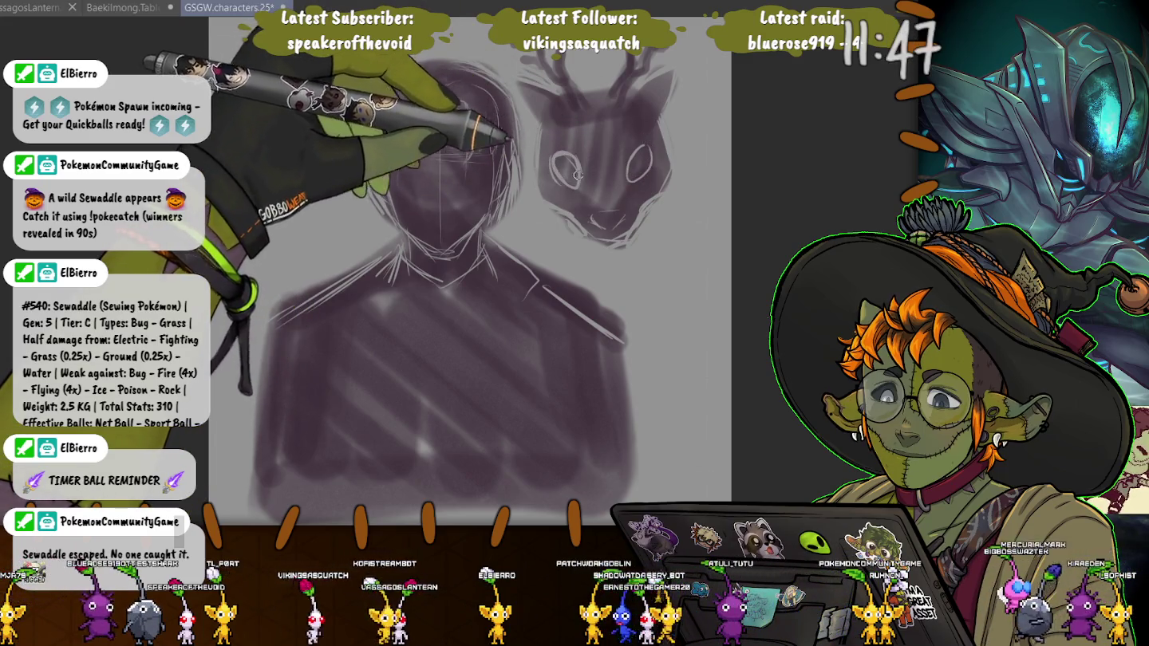
pyautogui.hotkey('ctrl', 'z')
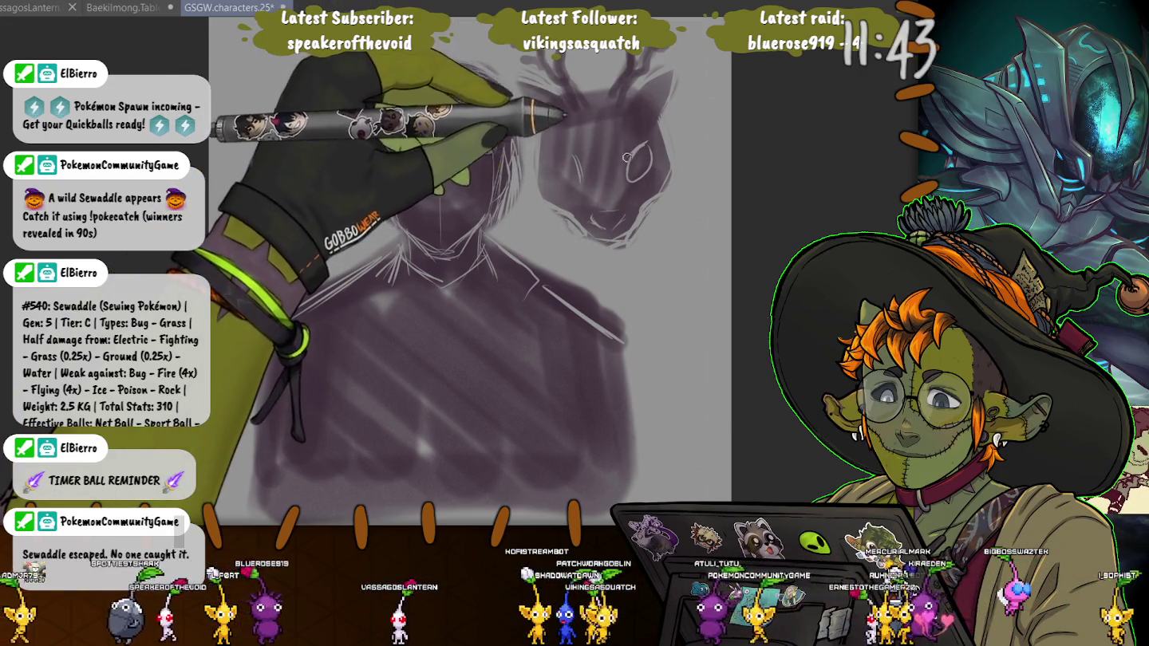
pyautogui.moveTo(635, 147); pyautogui.dragTo(632, 179)
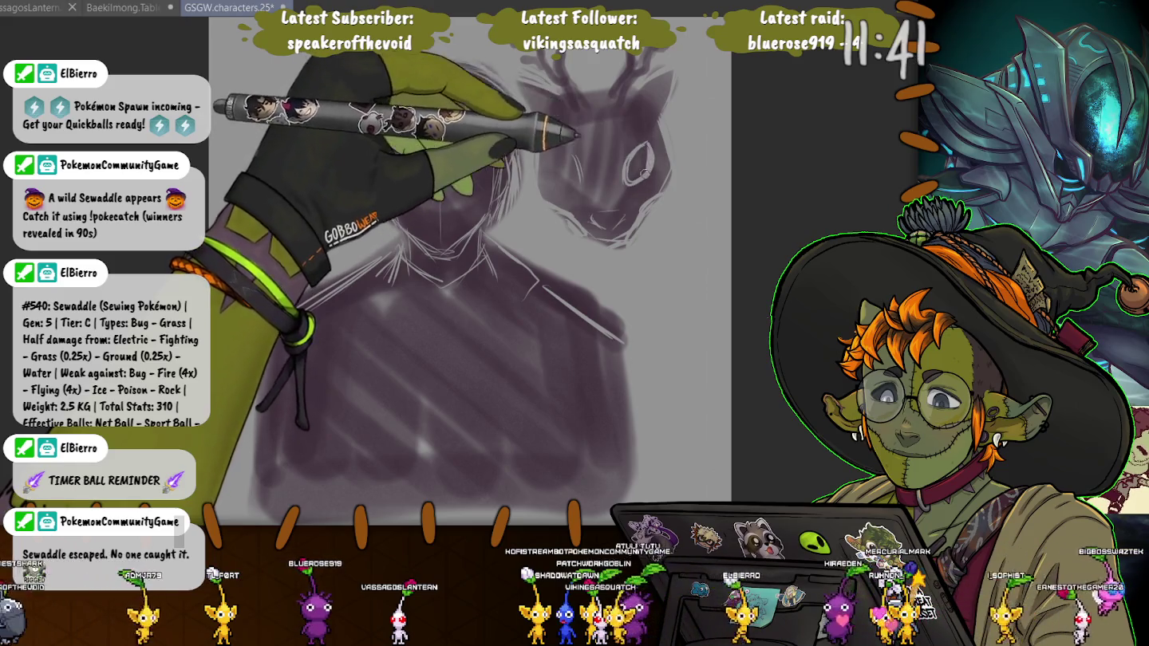
pyautogui.moveTo(487, 119); pyautogui.dragTo(446, 216)
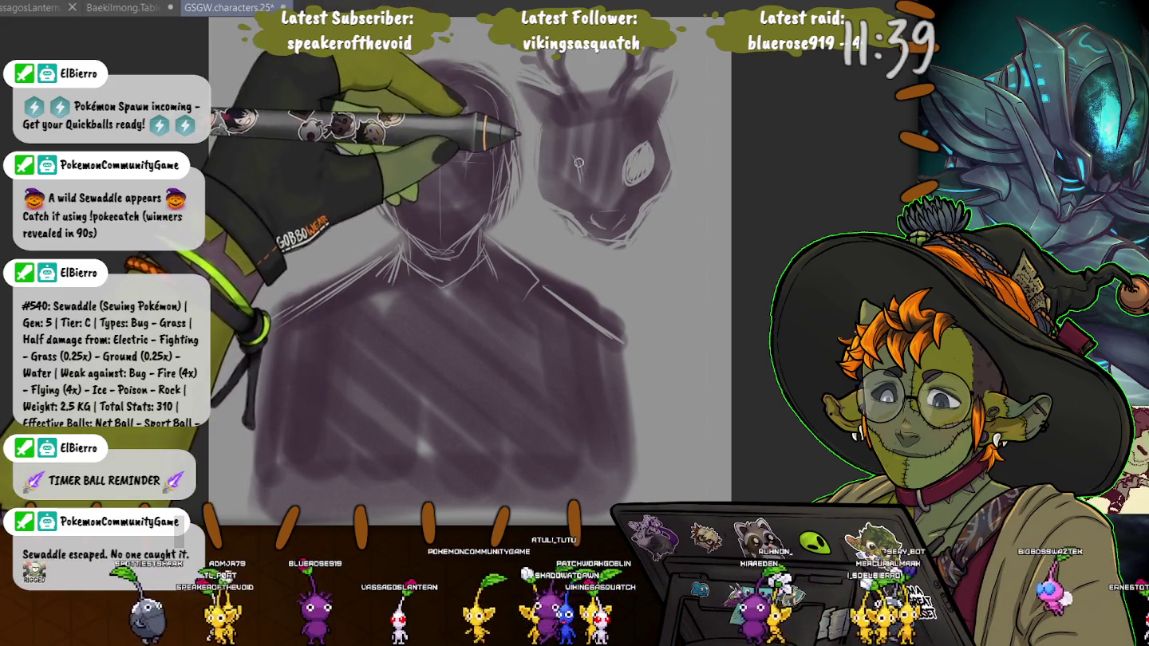
pyautogui.moveTo(556, 151); pyautogui.dragTo(548, 169)
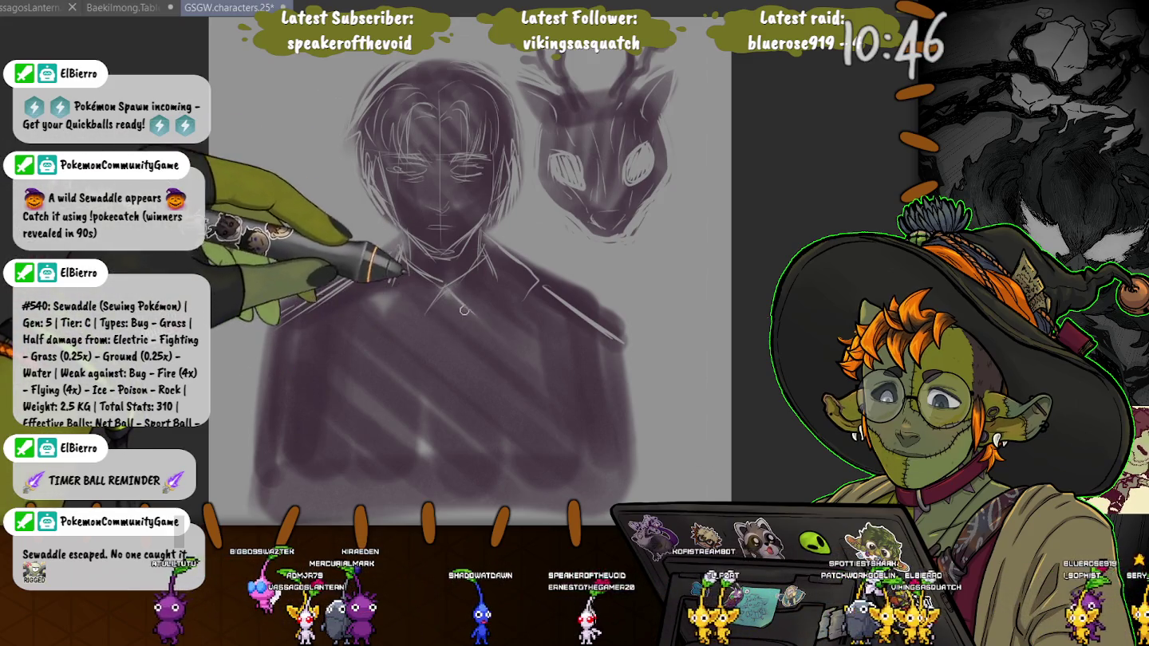
# Sketch the shirt collar, necktie, left suit shoulder and a pocket on the right side
pyautogui.moveTo(432, 315); pyautogui.dragTo(456, 326)
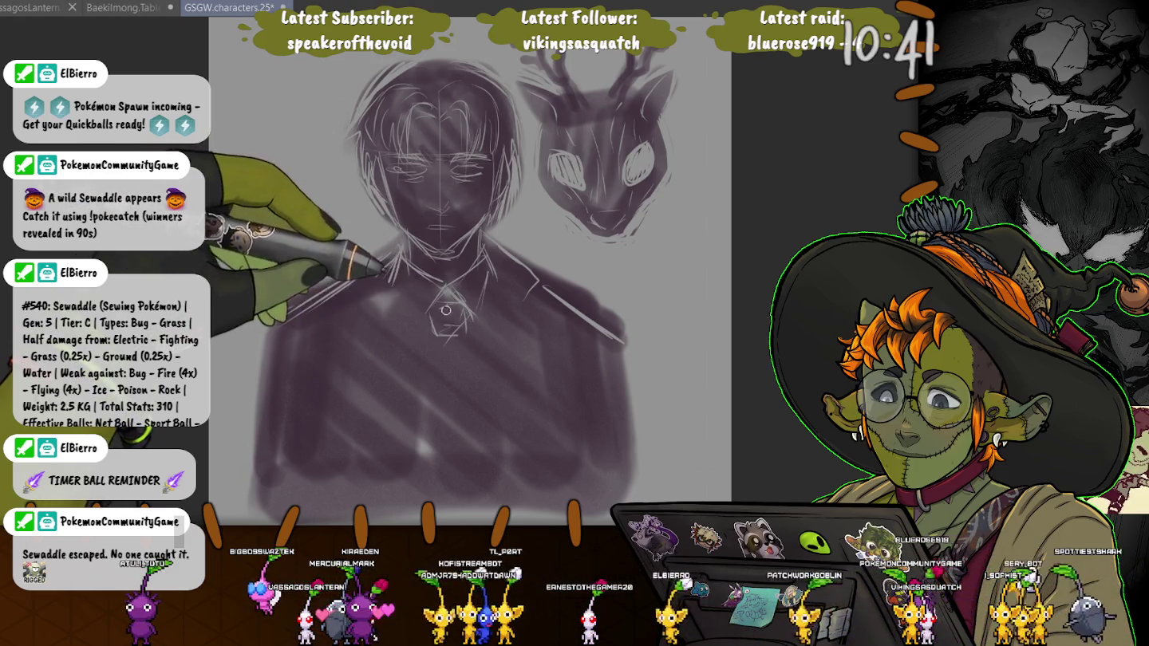
pyautogui.moveTo(457, 339); pyautogui.dragTo(443, 414)
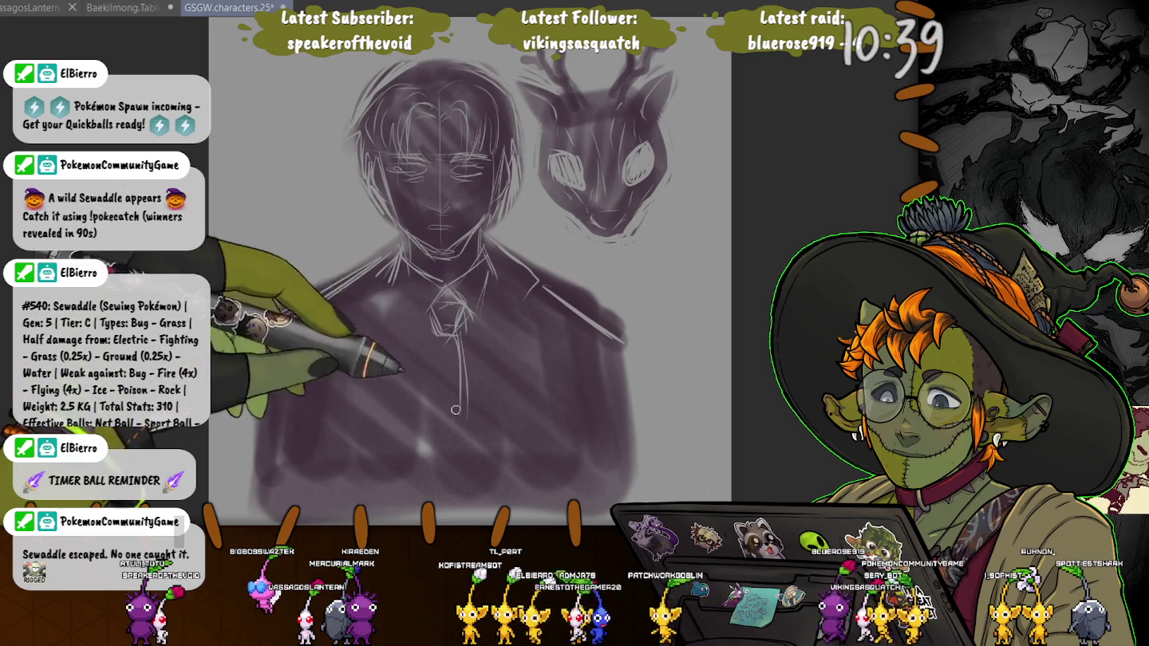
pyautogui.moveTo(470, 319); pyautogui.dragTo(479, 403)
pyautogui.moveTo(399, 254); pyautogui.dragTo(279, 335)
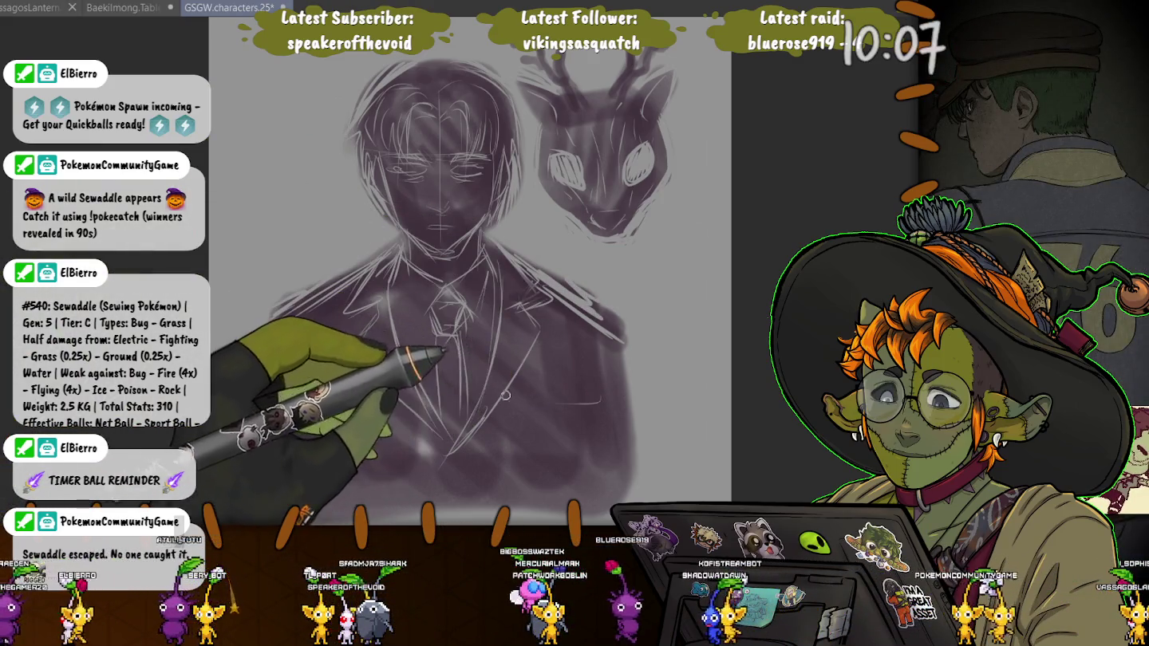
pyautogui.moveTo(598, 399)
pyautogui.mouseDown()
pyautogui.moveTo(544, 399)
pyautogui.moveTo(560, 389)
pyautogui.mouseUp()
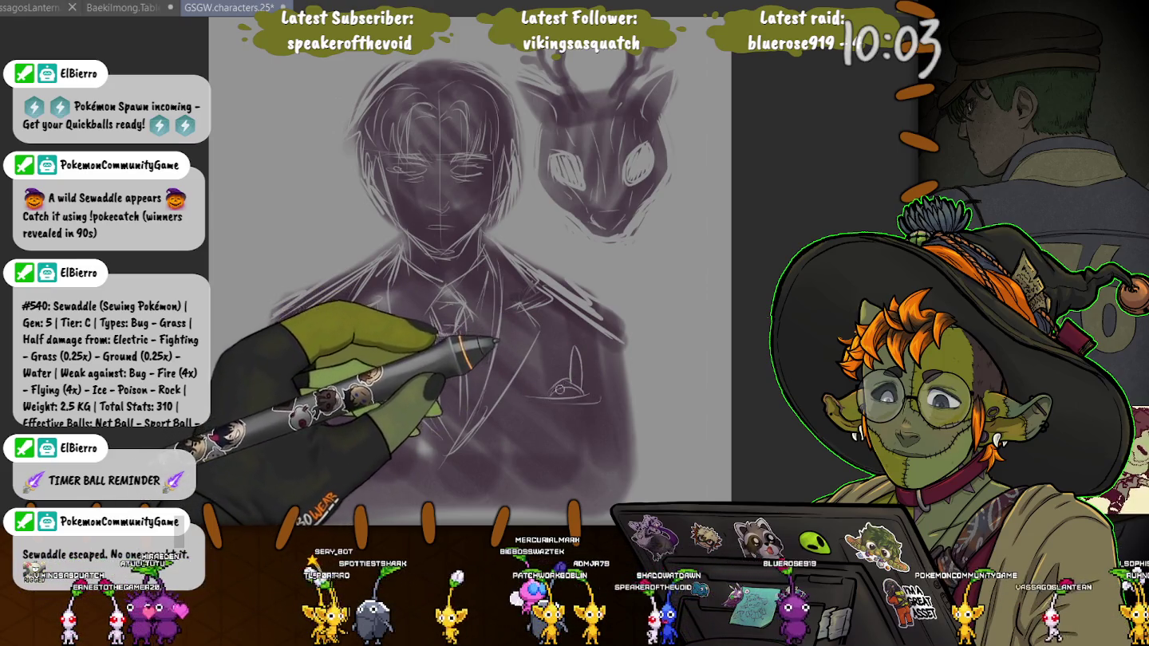